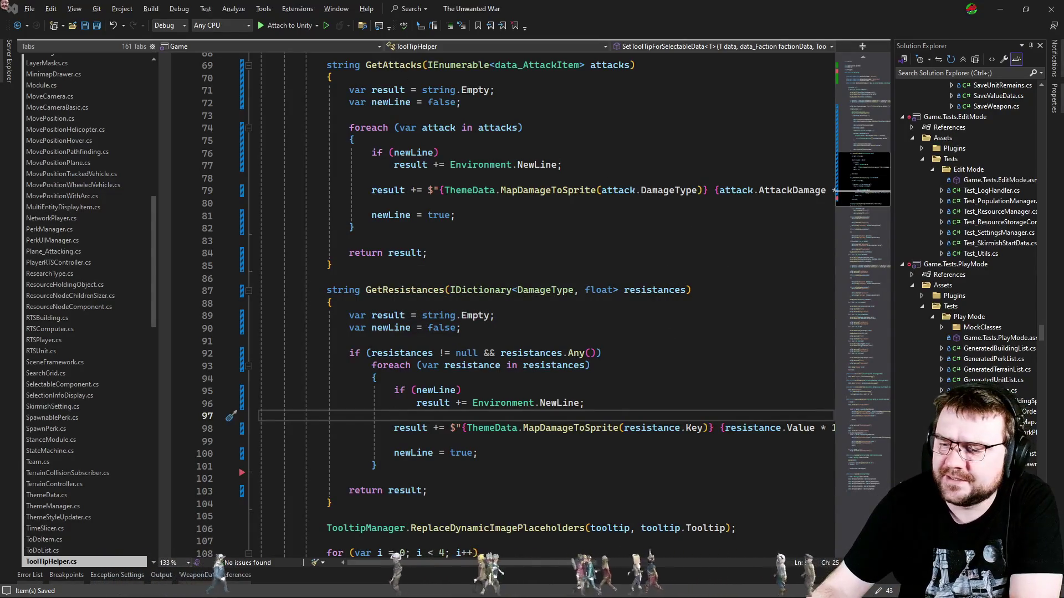
Switch from Visual Studio back to the Unity editor showing The Unwanted War project.
key(alt+Tab)
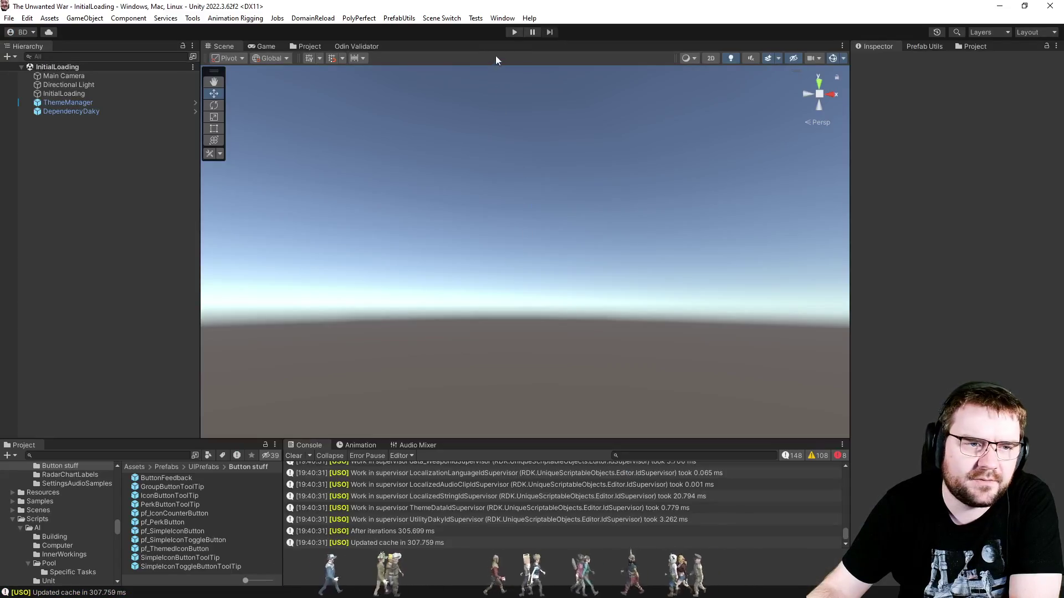
Enter Play mode and open the Skirmish lobby from the game's main menu.
click(514, 33)
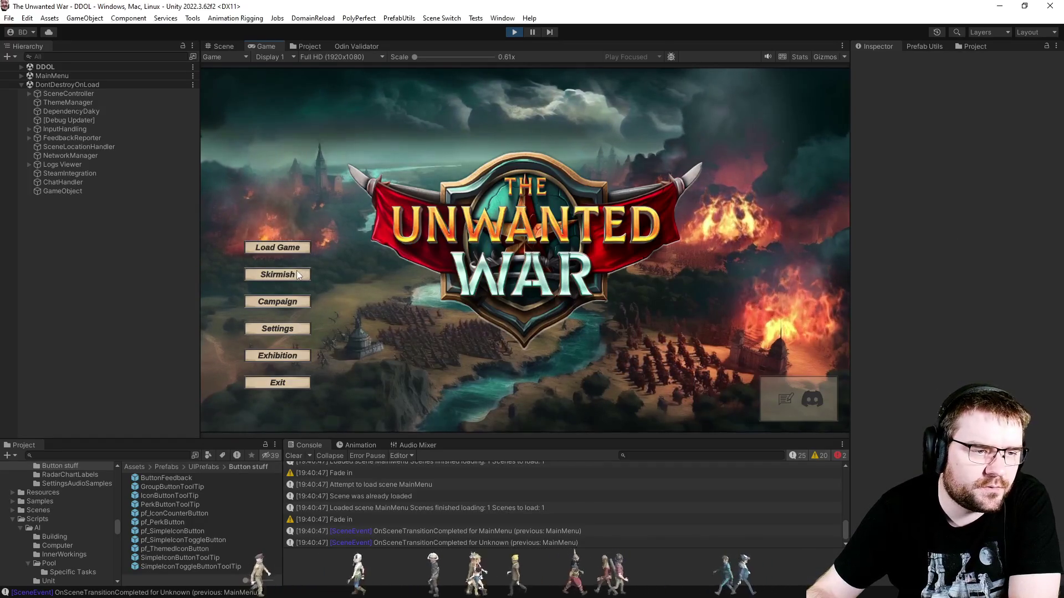
click(297, 271)
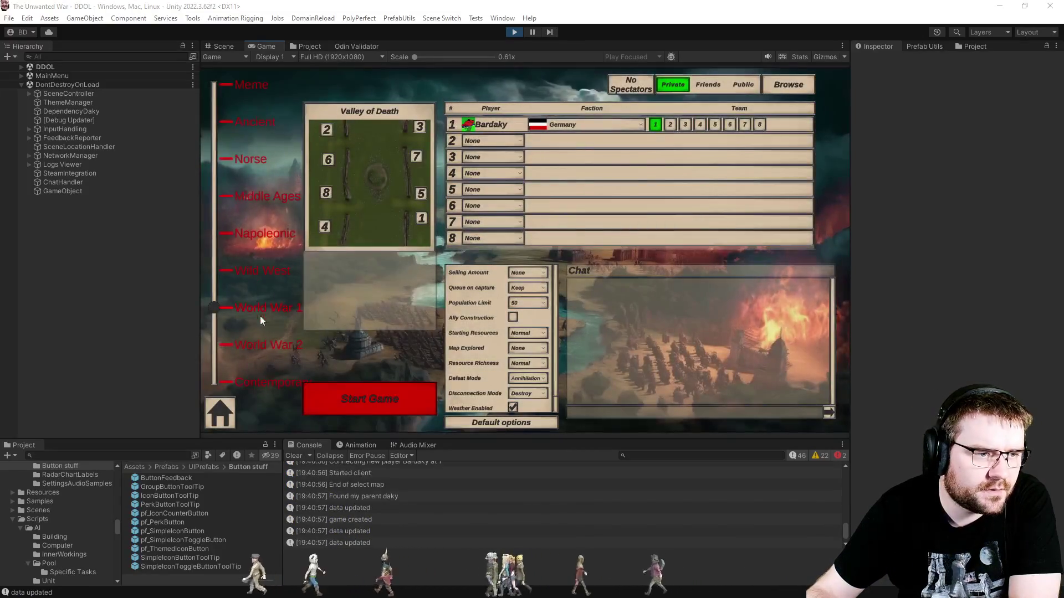
Set the era to Contemporary, make slot 3 PC - Effortless, and start the InfernoIsland match.
click(259, 382)
click(488, 157)
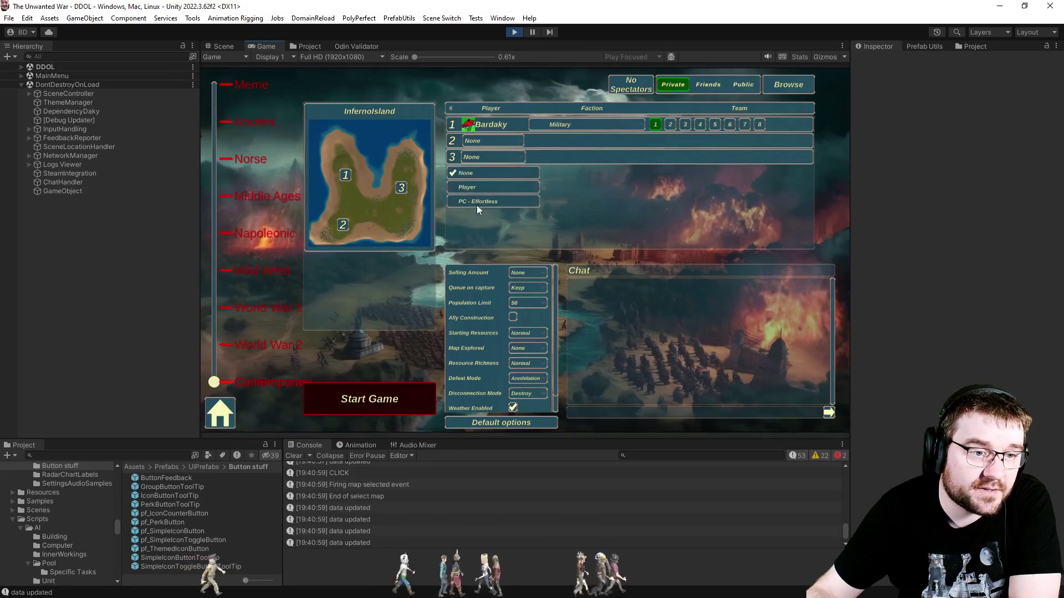
click(477, 202)
click(527, 348)
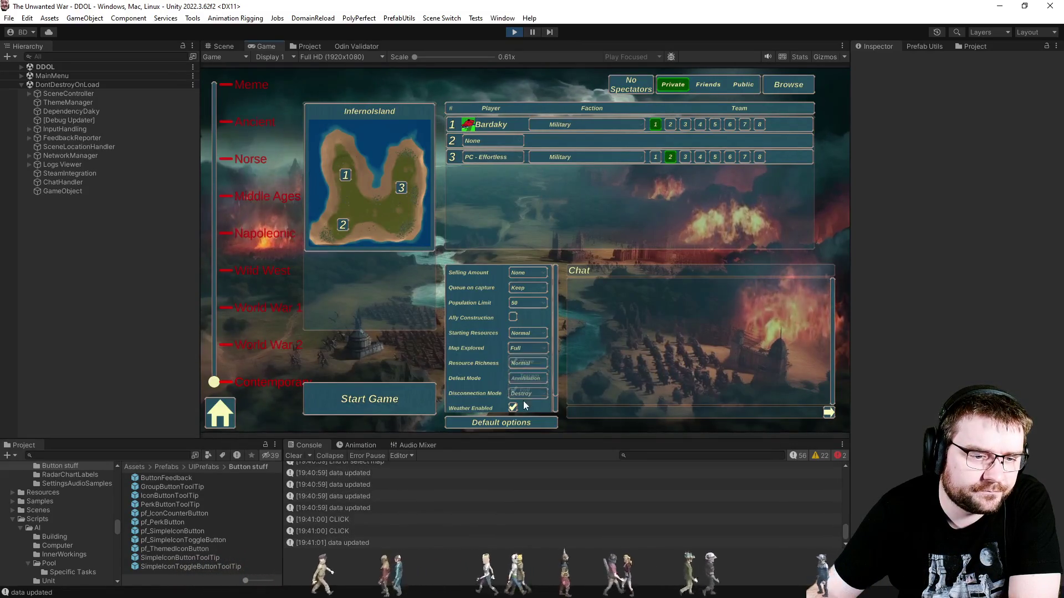
click(411, 404)
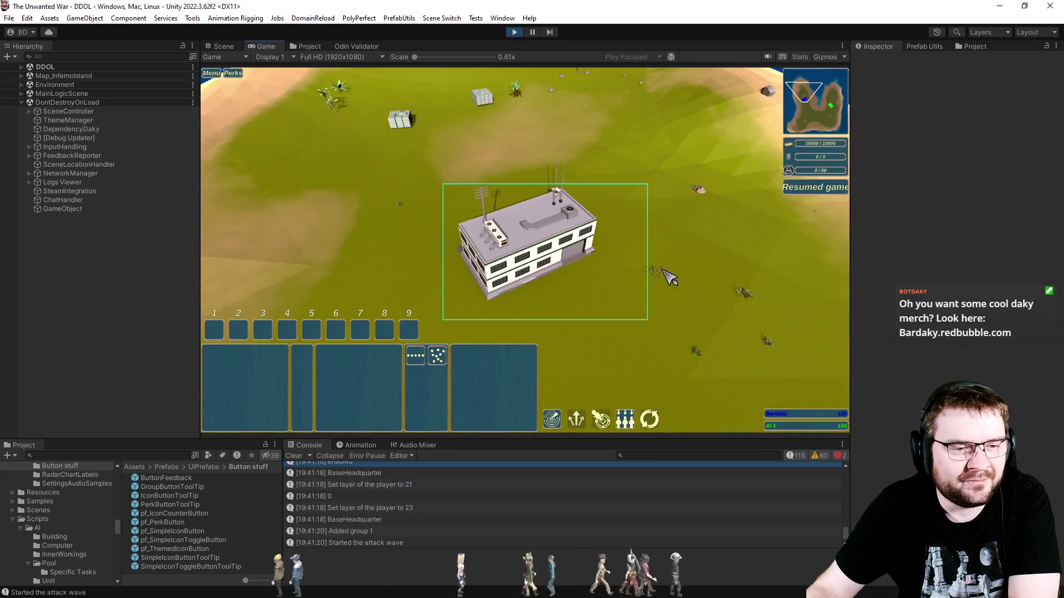
Check the HQ and builder units' build options, including the HESCOLine tooltip, then exit Play mode.
click(641, 249)
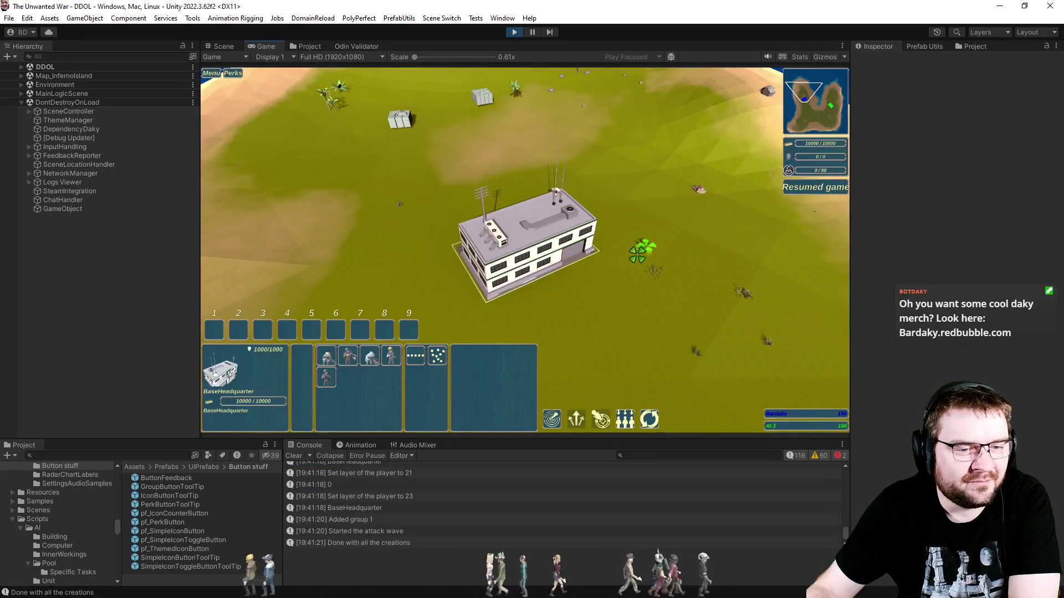
click(614, 247)
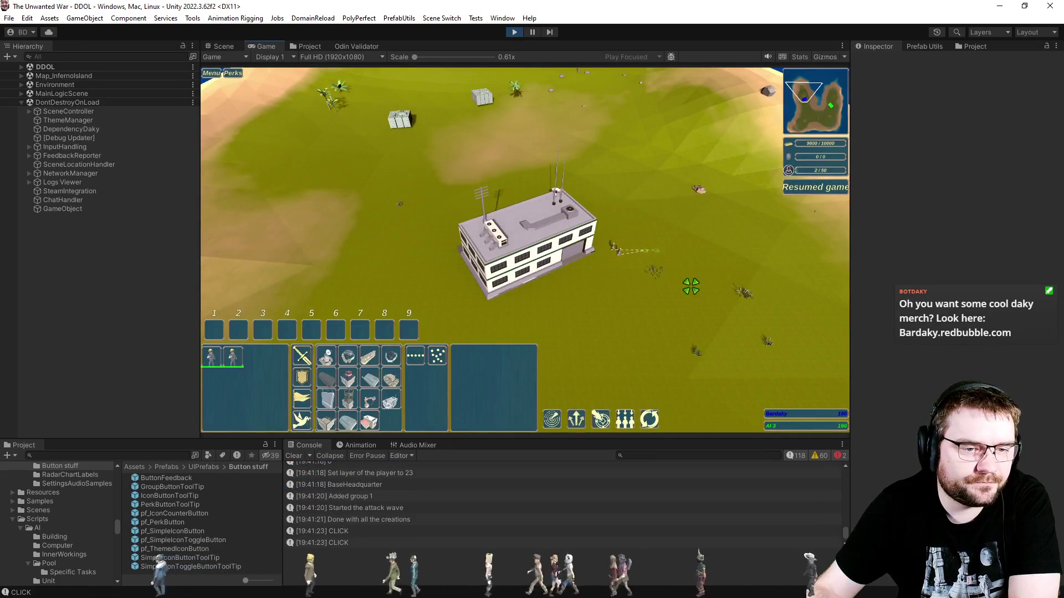
mouse_move(366, 363)
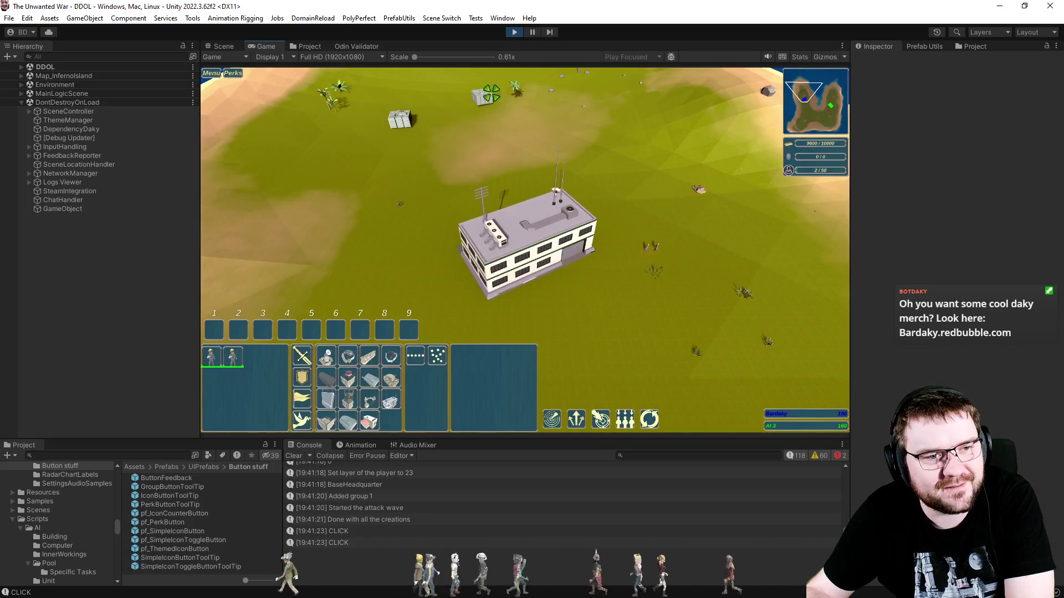
click(515, 33)
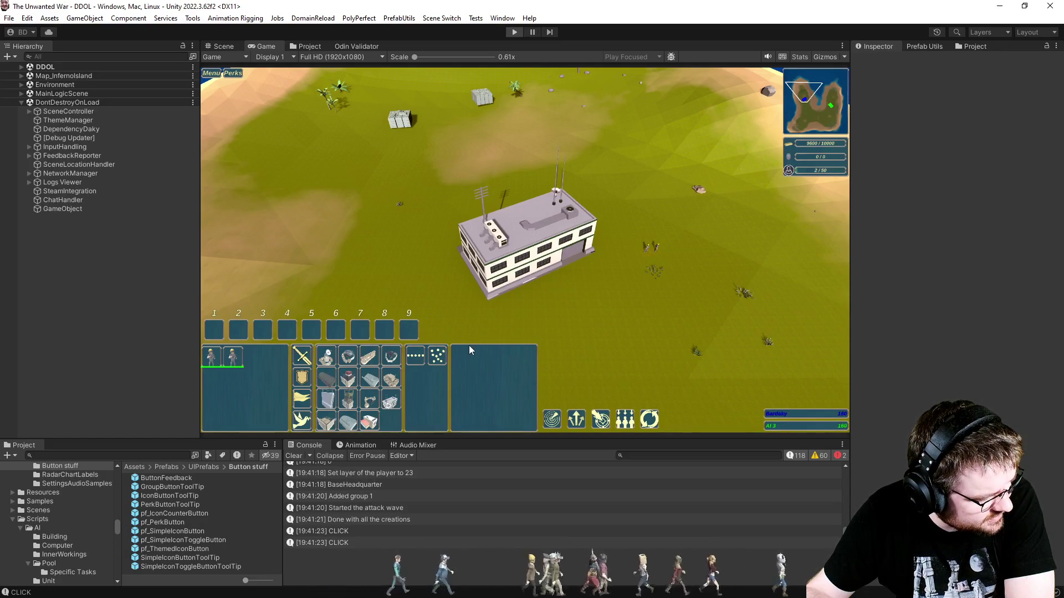
key(ctrl+p)
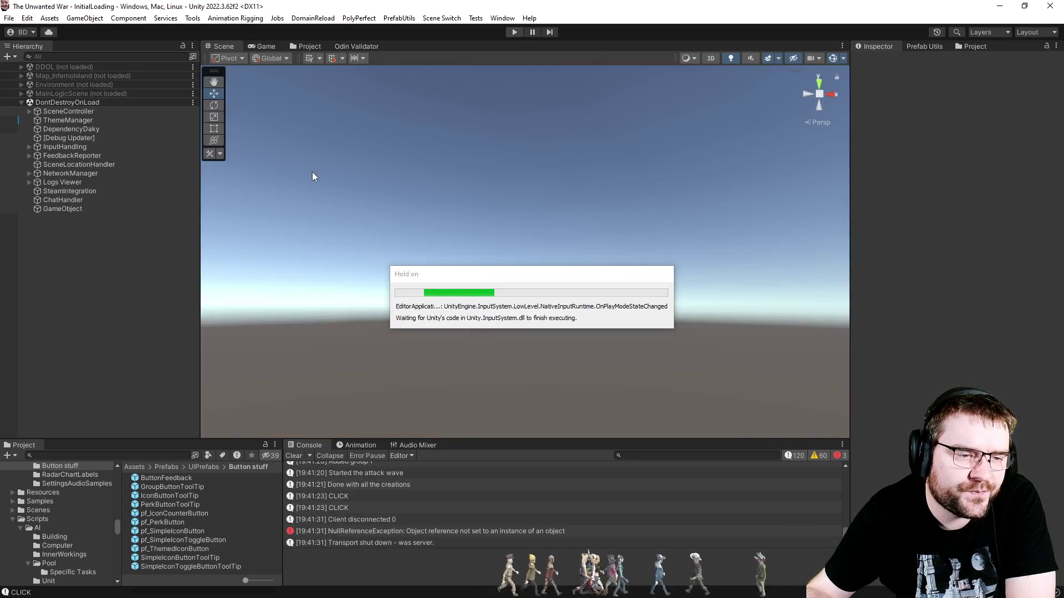
Open the IconButtonToolTip prefab from the Project tab and locate its TooltipStyle script.
click(310, 47)
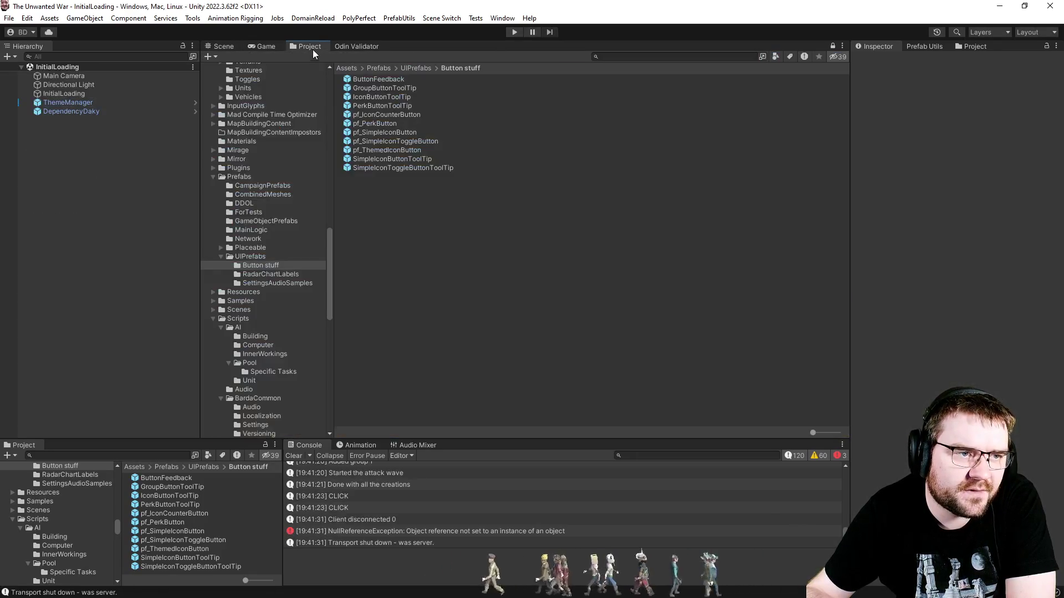
click(396, 97)
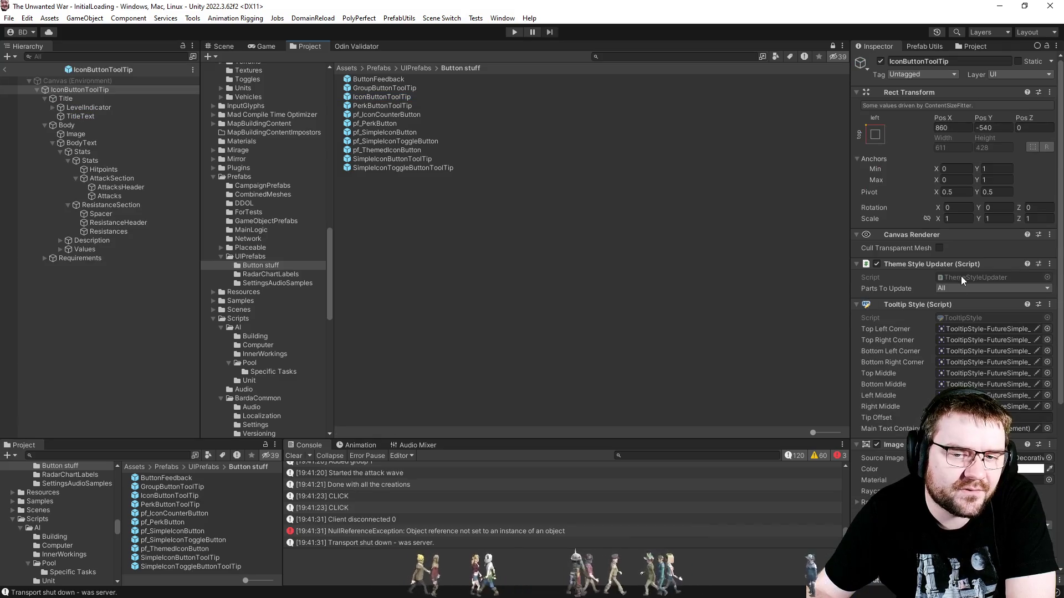
click(962, 319)
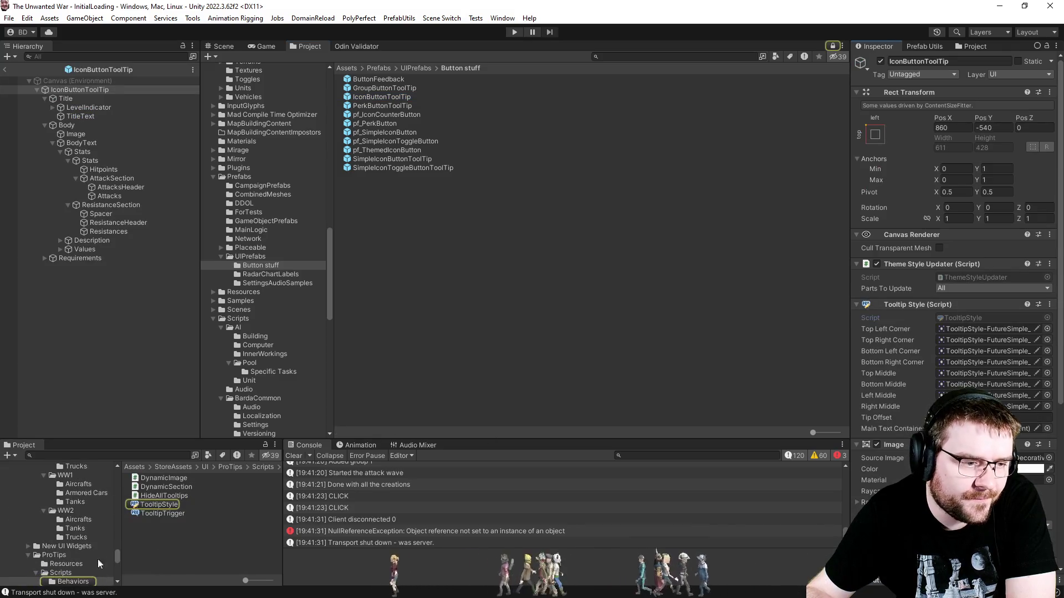
Browse the ProTips asset folder and its Scripts subfolder.
click(56, 555)
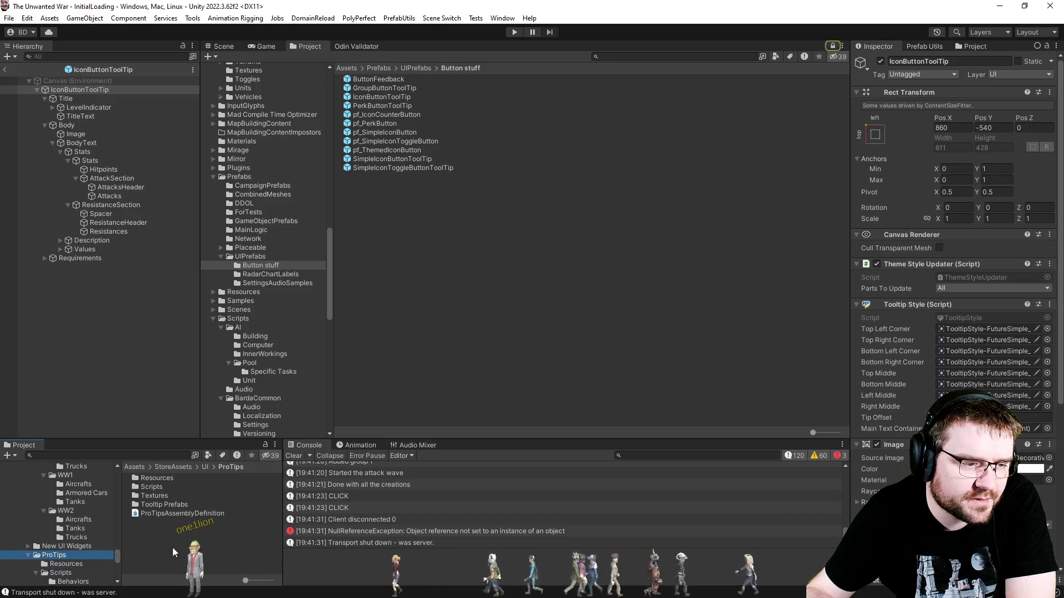
scroll(61, 548, down, 2)
click(61, 539)
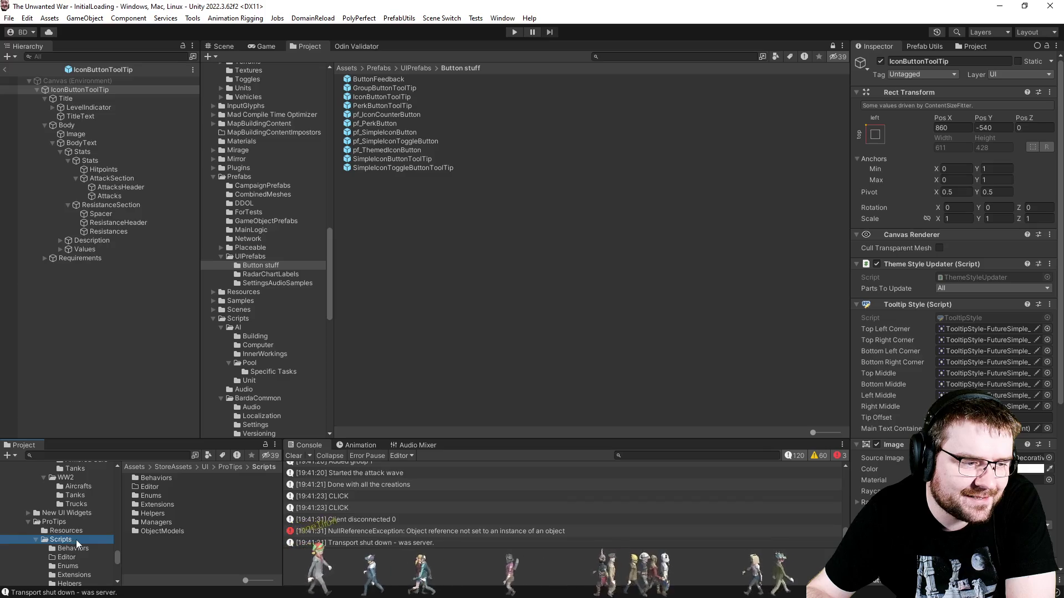
scroll(79, 547, down, 2)
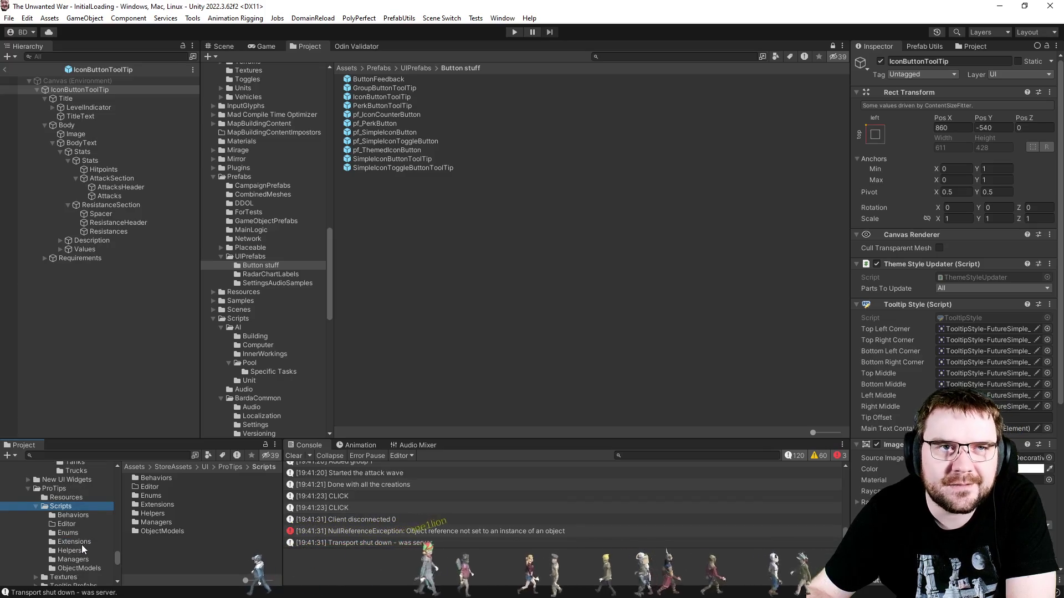
scroll(83, 549, down, 2)
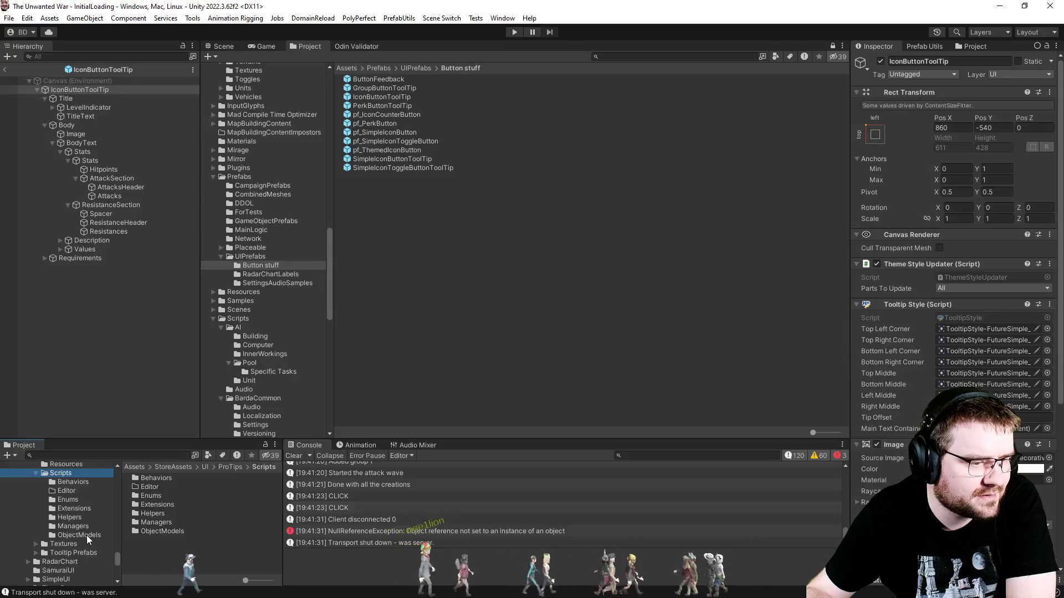
scroll(81, 544, up, 2)
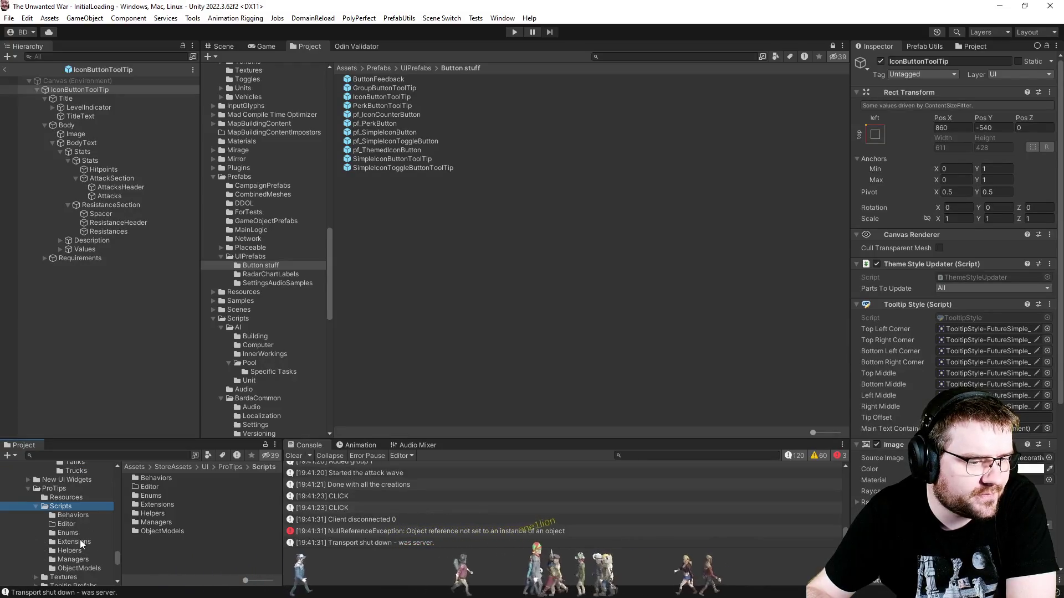
scroll(81, 545, up, 2)
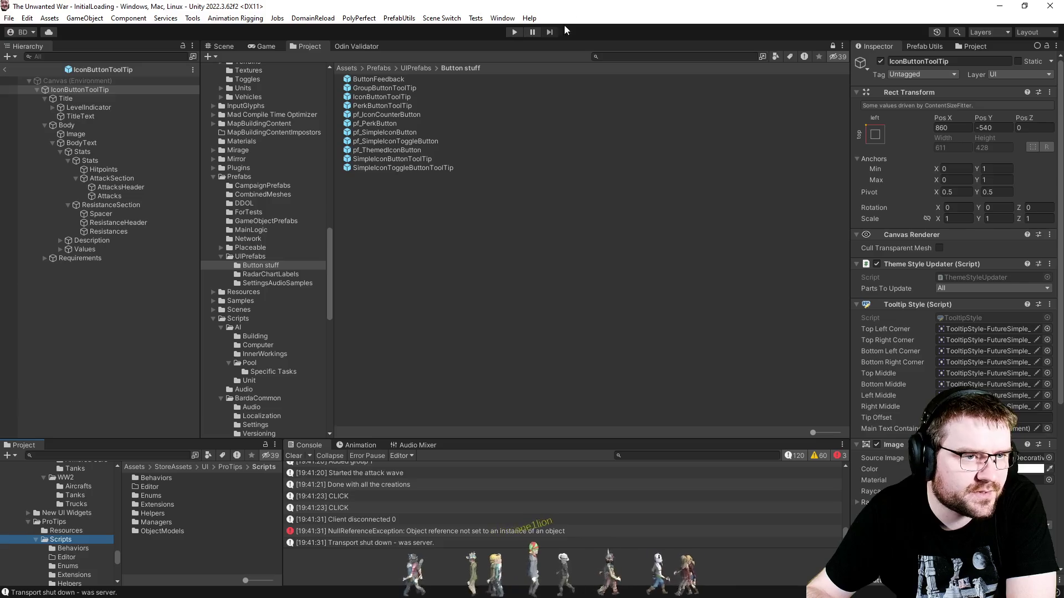
Search 'protips' to reach the ProTips folder, then view the tooltip layout in the Scene view.
text(protips)
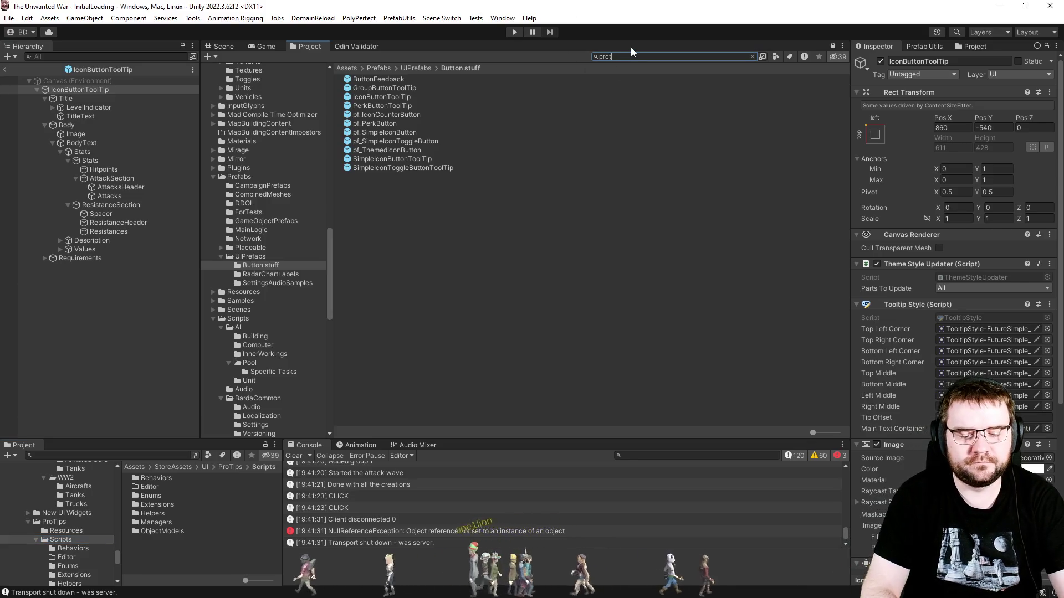
key(Down)
key(Return)
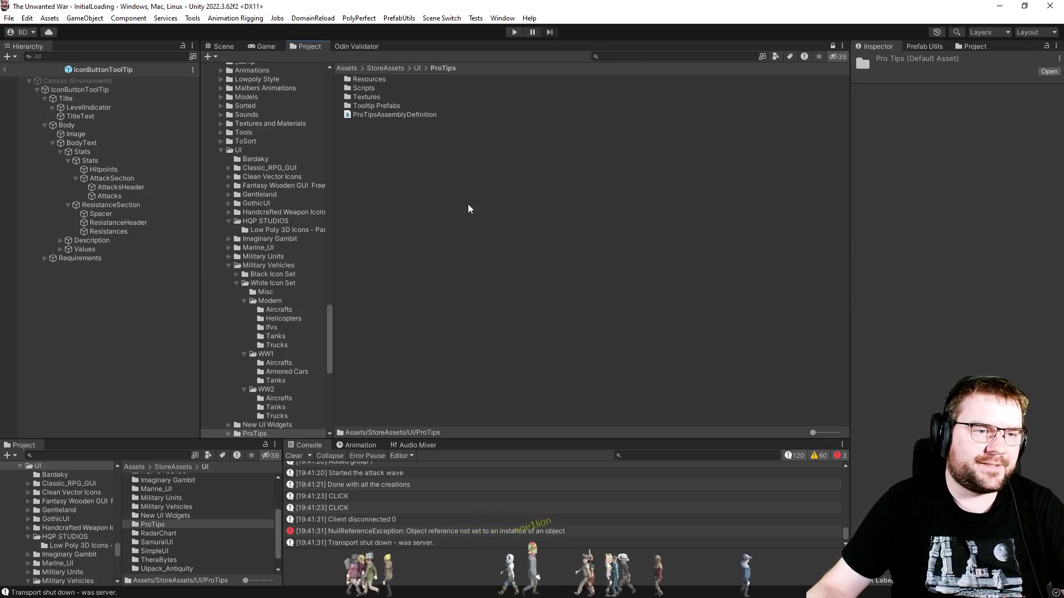
scroll(274, 330, up, 10)
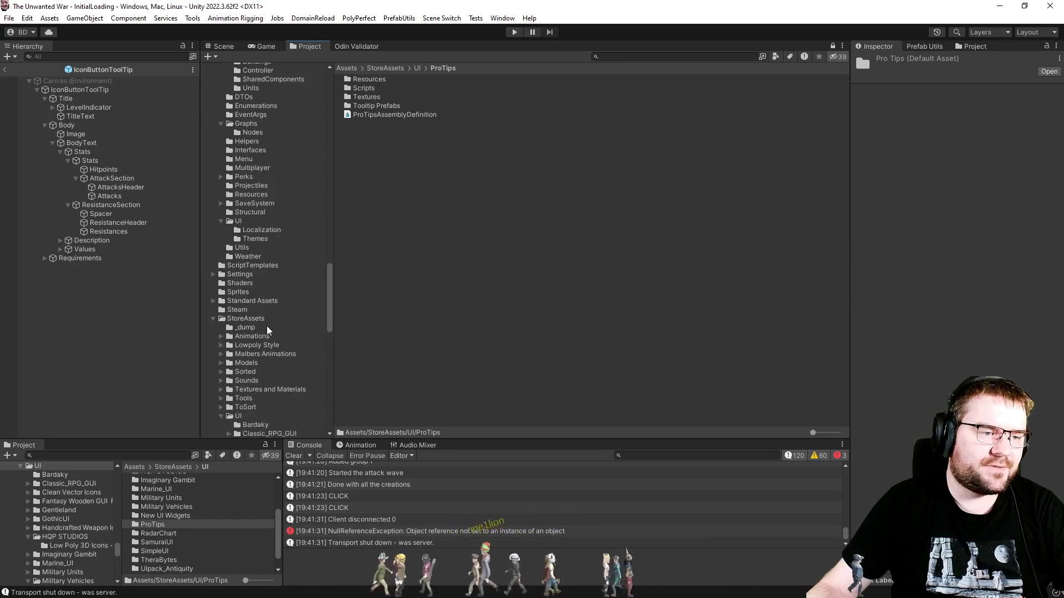
scroll(212, 322, up, 15)
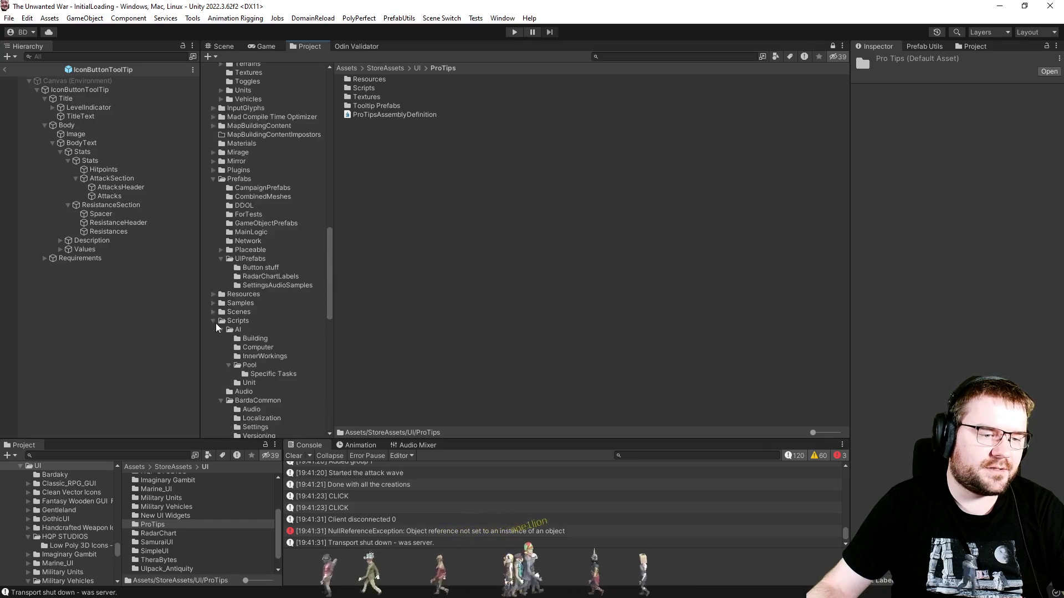
click(253, 306)
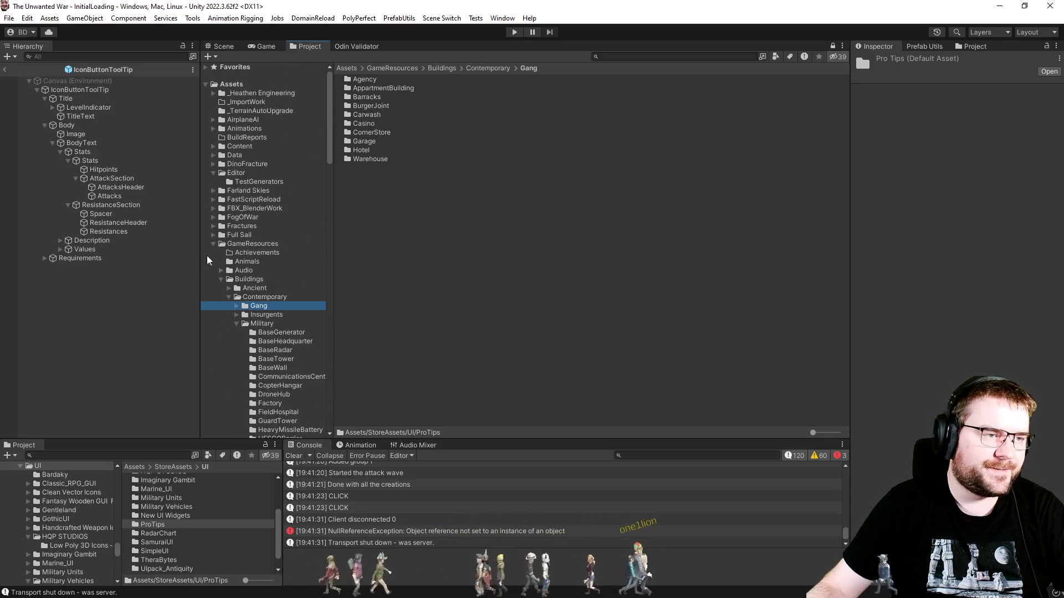
click(221, 46)
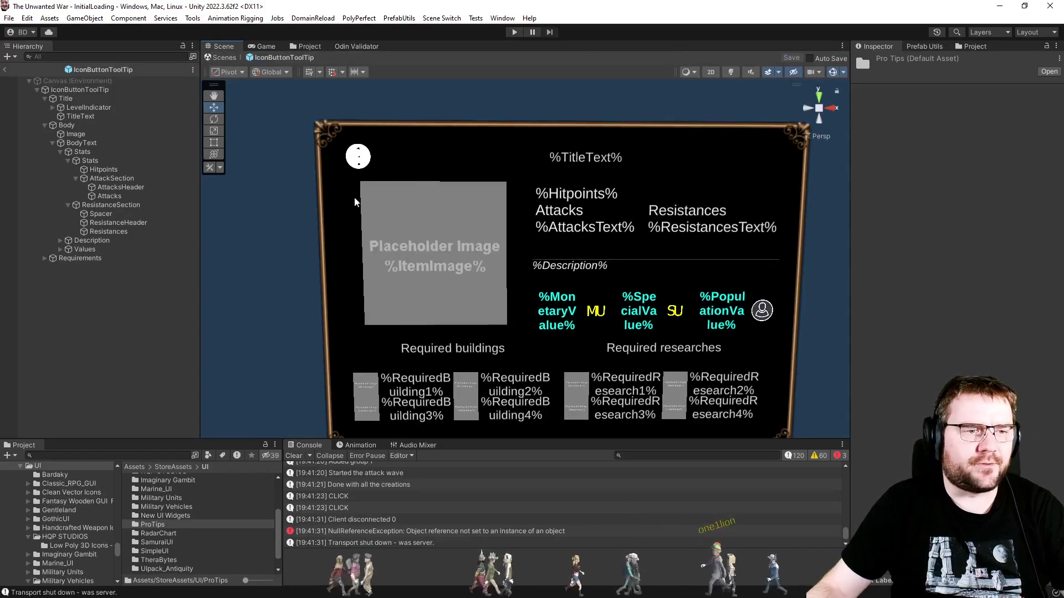
drag(485, 266, 493, 213)
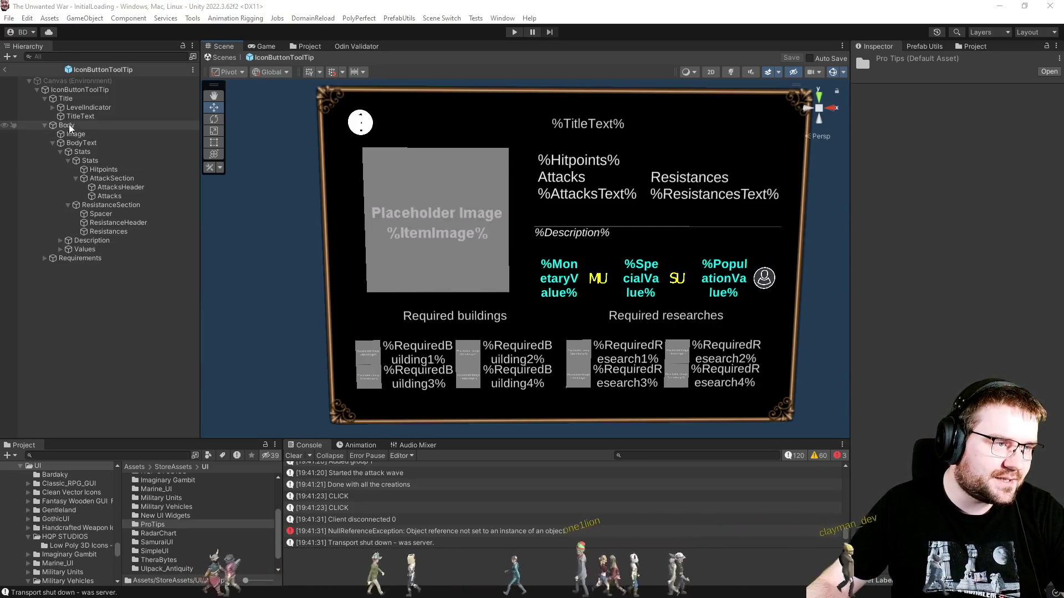
click(75, 143)
Select the Attacks text element showing %AttacksText% in the tooltip's AttackSection.
click(72, 137)
click(113, 187)
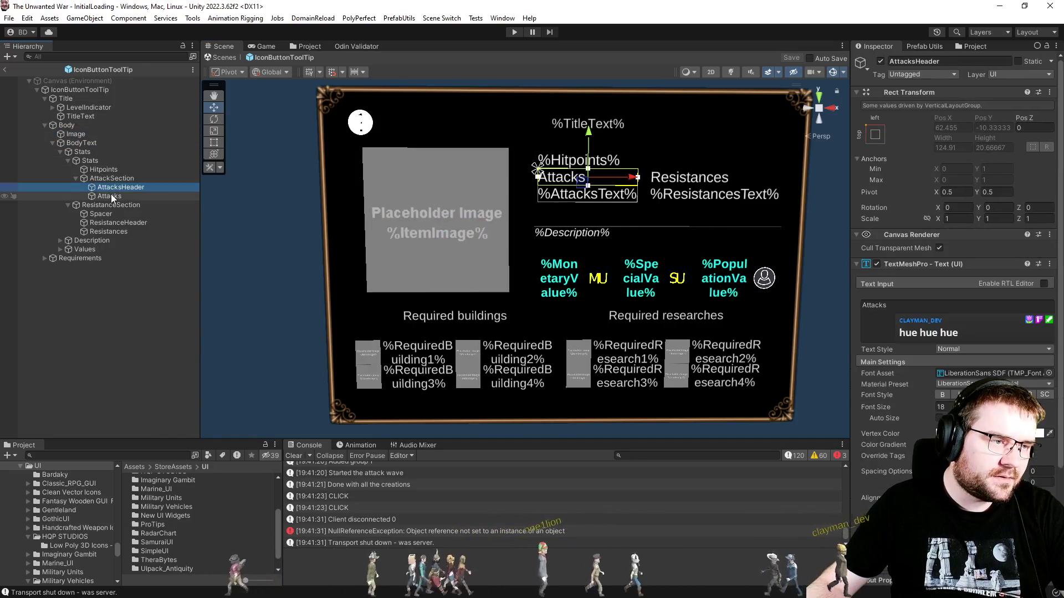
click(111, 196)
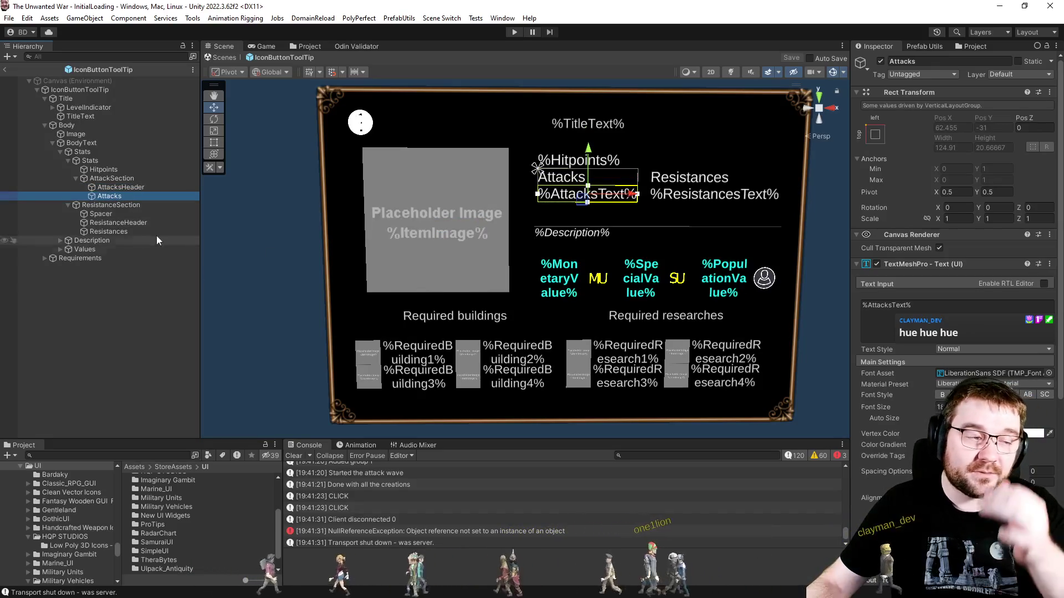
scroll(975, 361, down, 6)
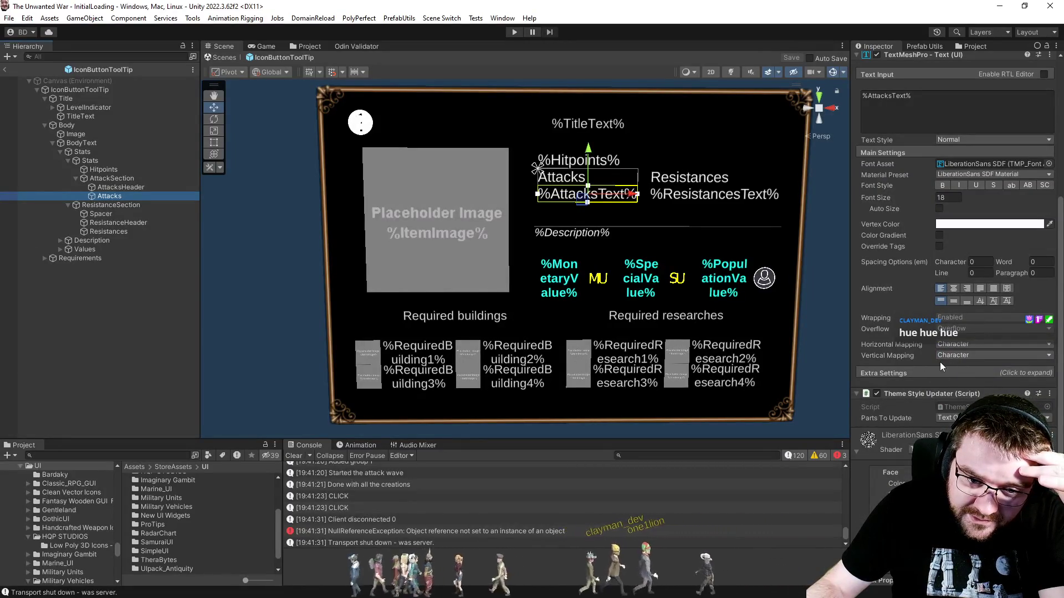
Keep the Attacks text wrapping Enabled and expand its Extra Settings.
click(949, 329)
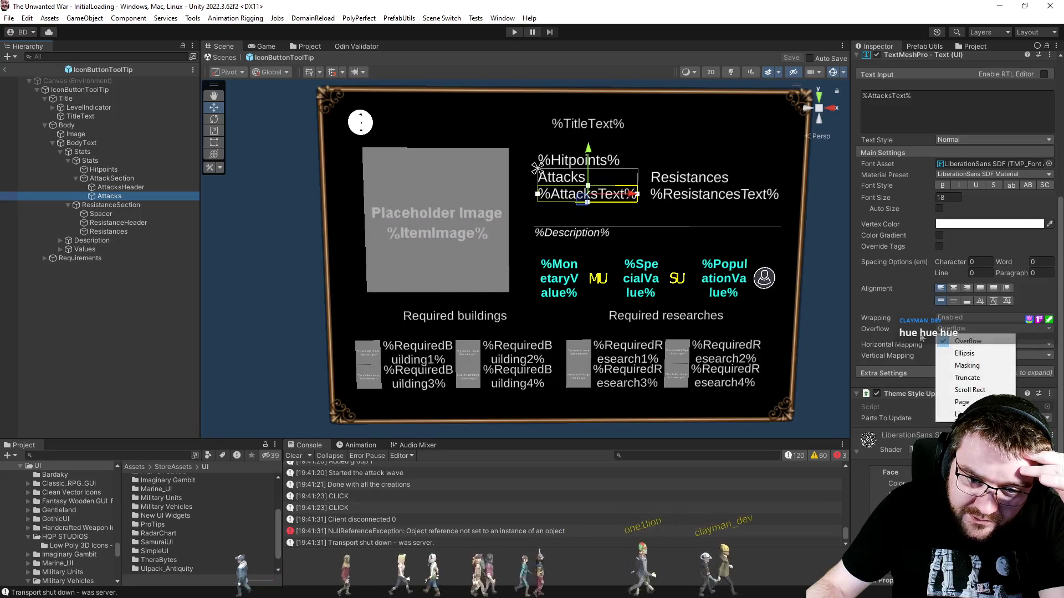
click(954, 318)
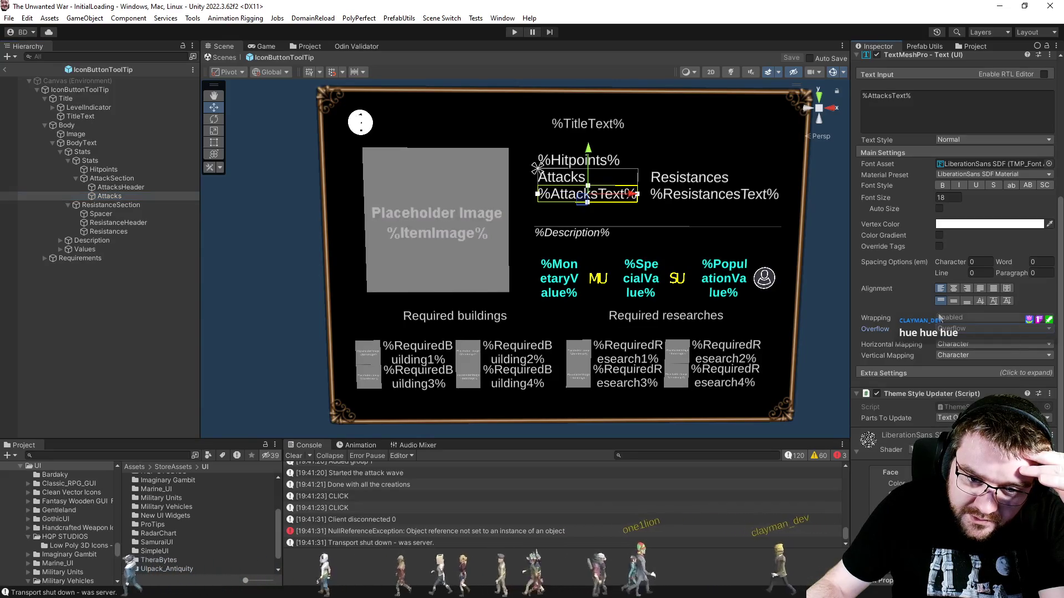
click(954, 319)
click(966, 343)
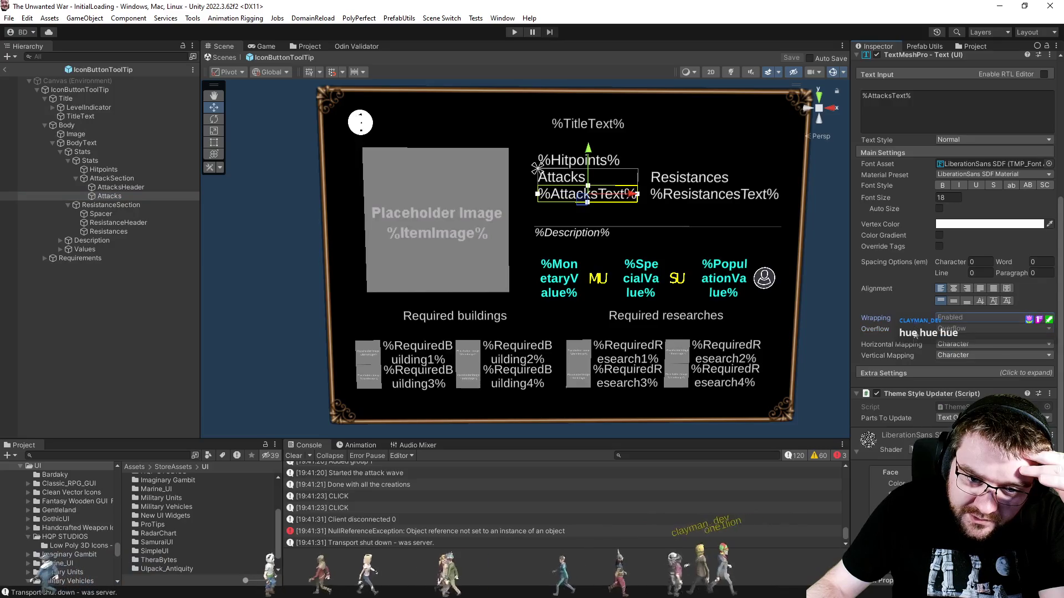
click(906, 372)
scroll(906, 369, down, 3)
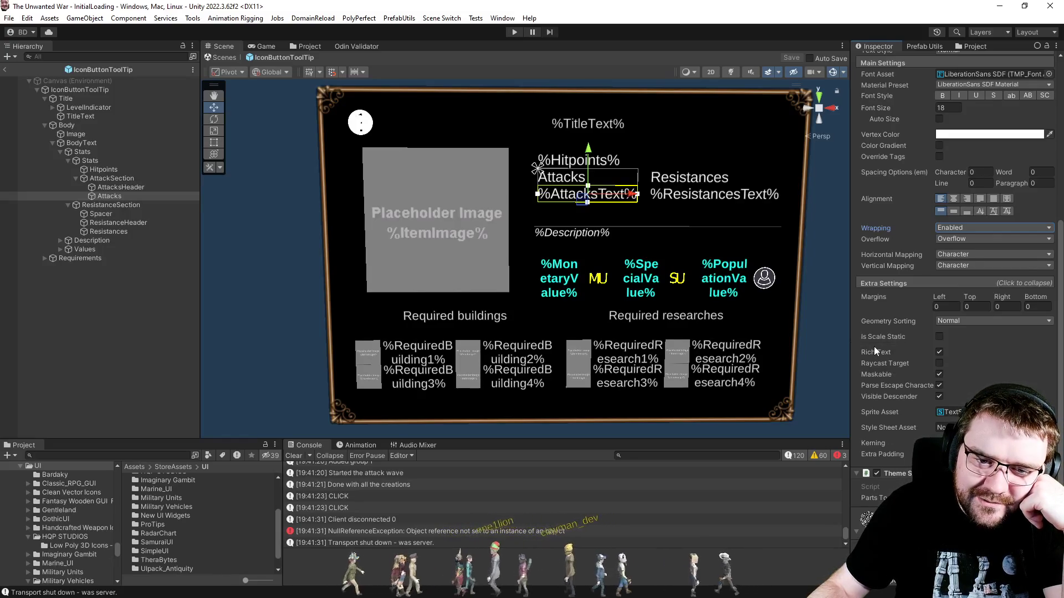
scroll(874, 347, down, 3)
scroll(874, 351, up, 2)
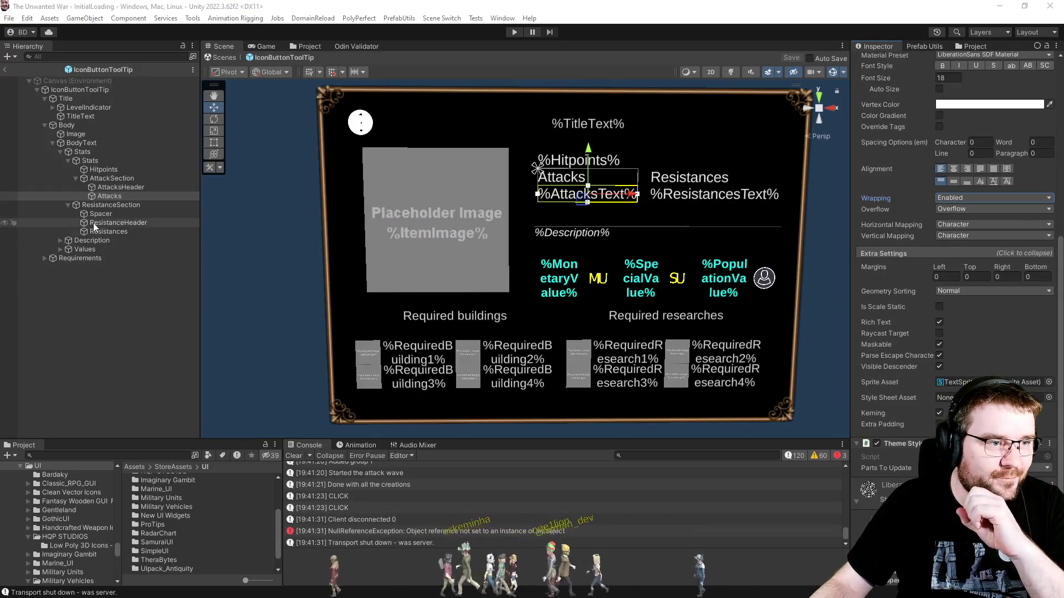
Add a Content Size Fitter to both the Attacks and Resistances texts, then deselect.
ctrl+click(123, 231)
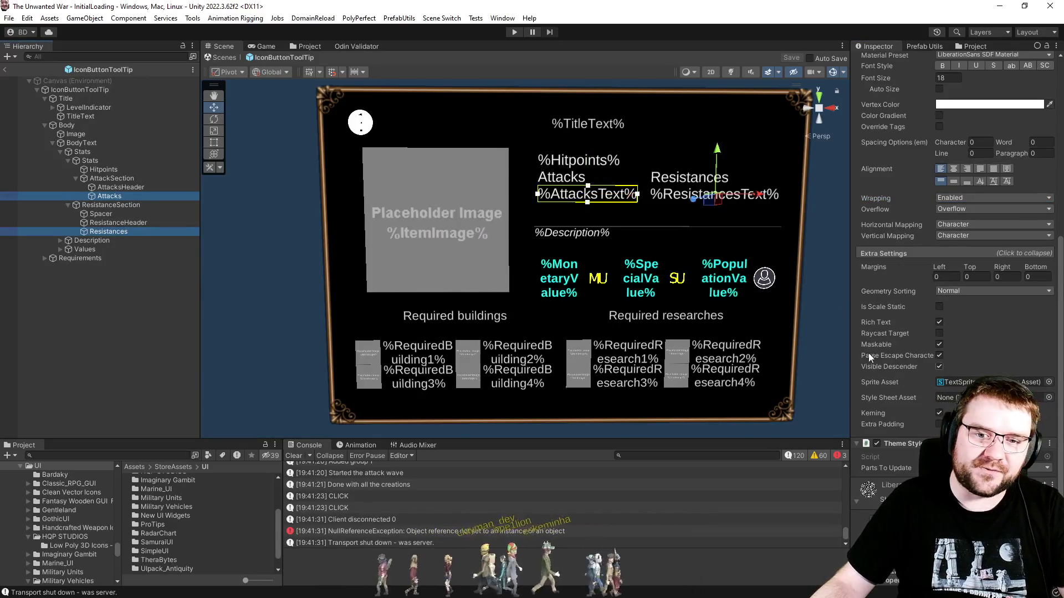
scroll(940, 364, down, 3)
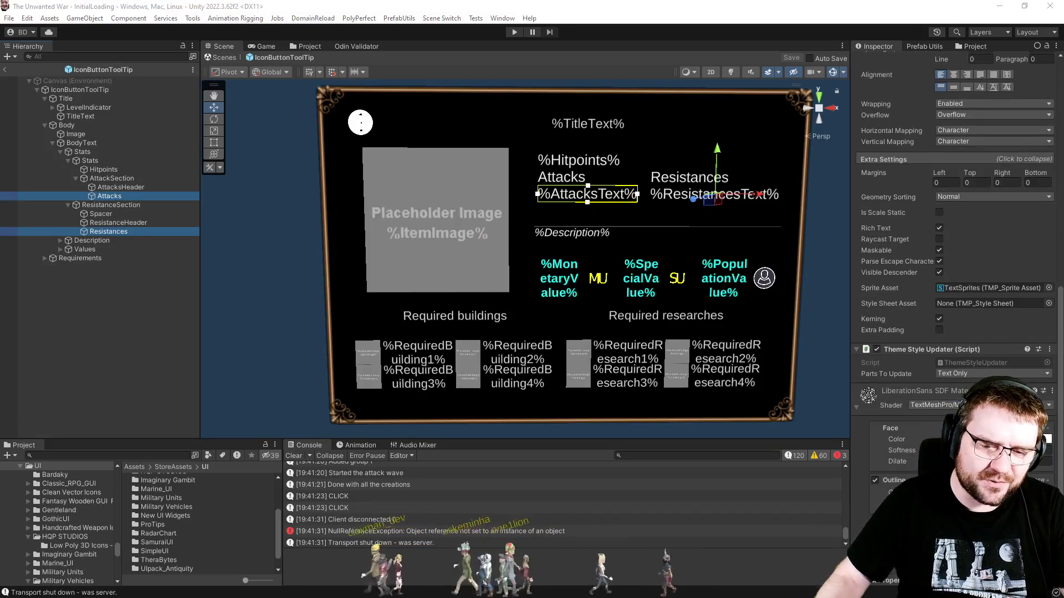
key(ctrl+shift+a)
text(conten)
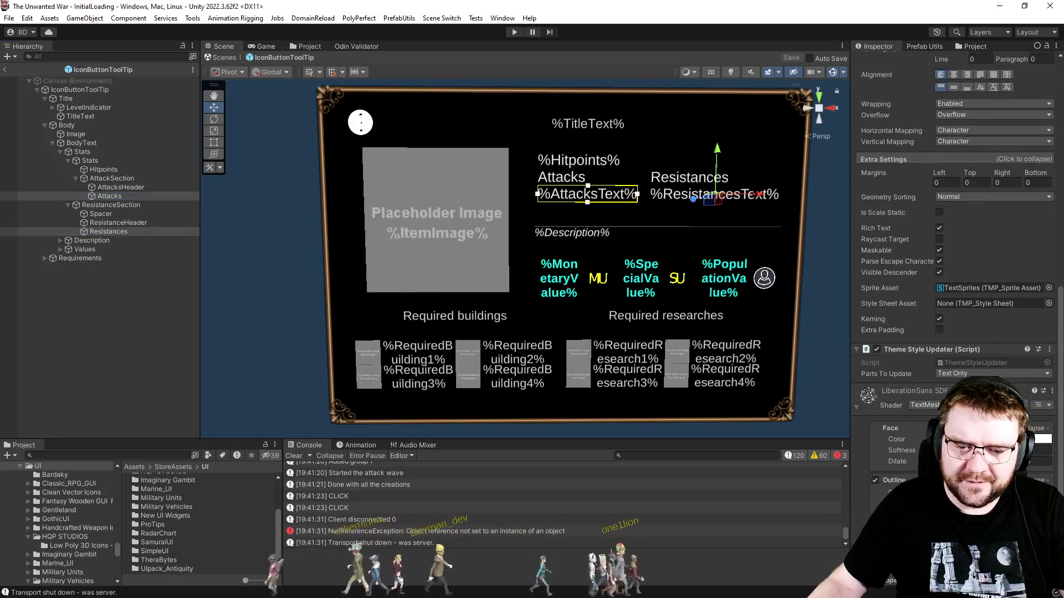
key(Return)
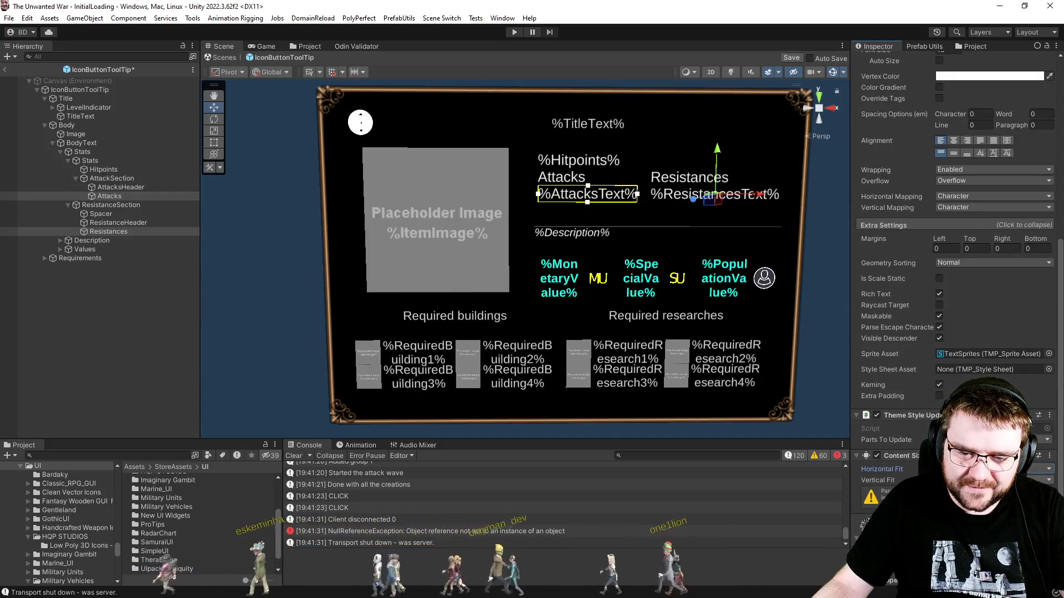
click(128, 401)
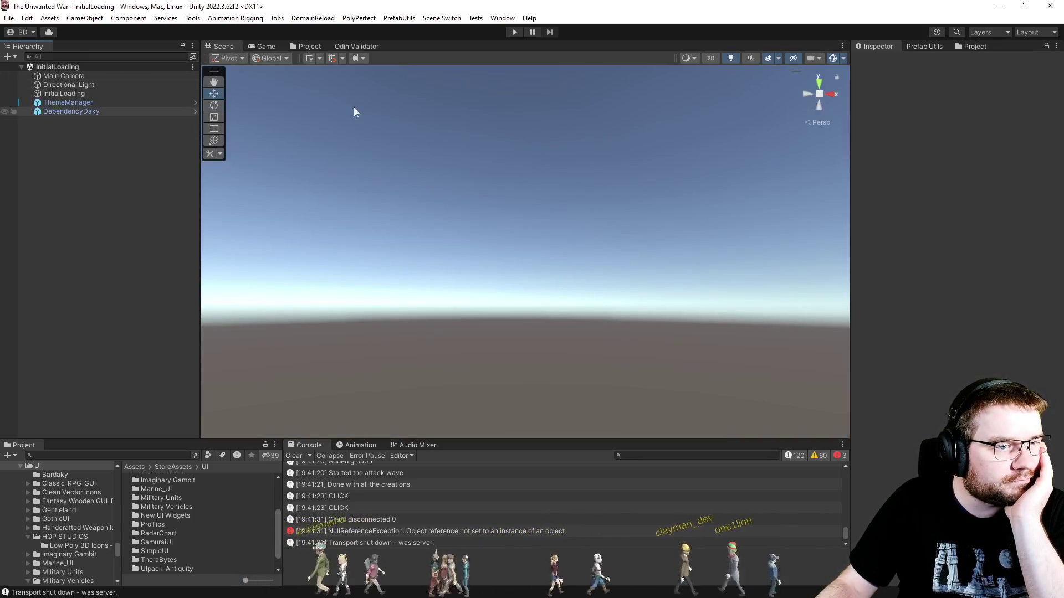
Enter Play mode, open Skirmish, make slot 3 PC - Effortless, and start the InfernoIsland match.
click(514, 32)
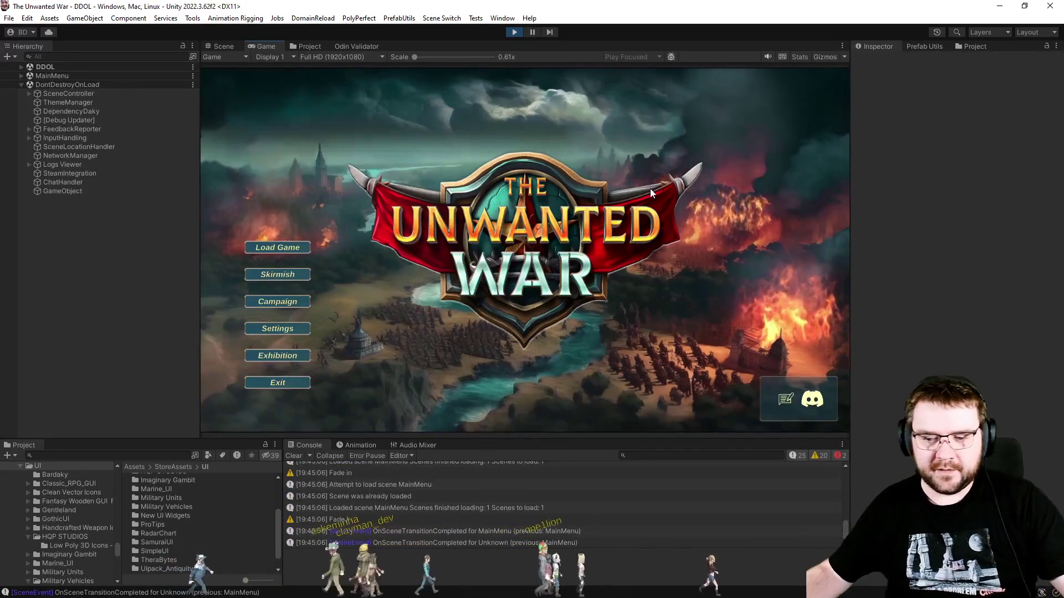
click(274, 275)
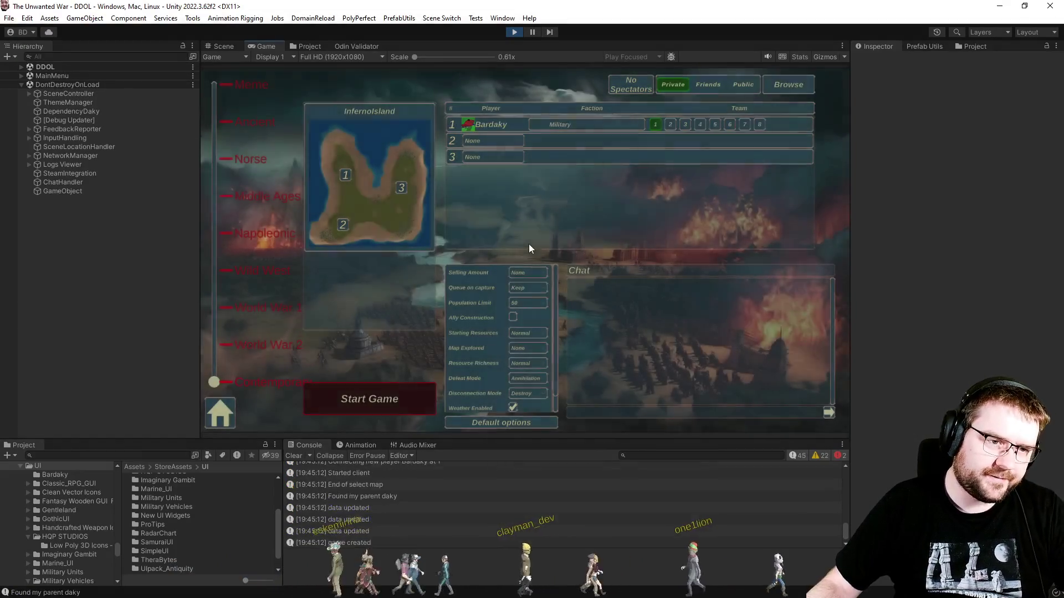
click(519, 158)
click(493, 205)
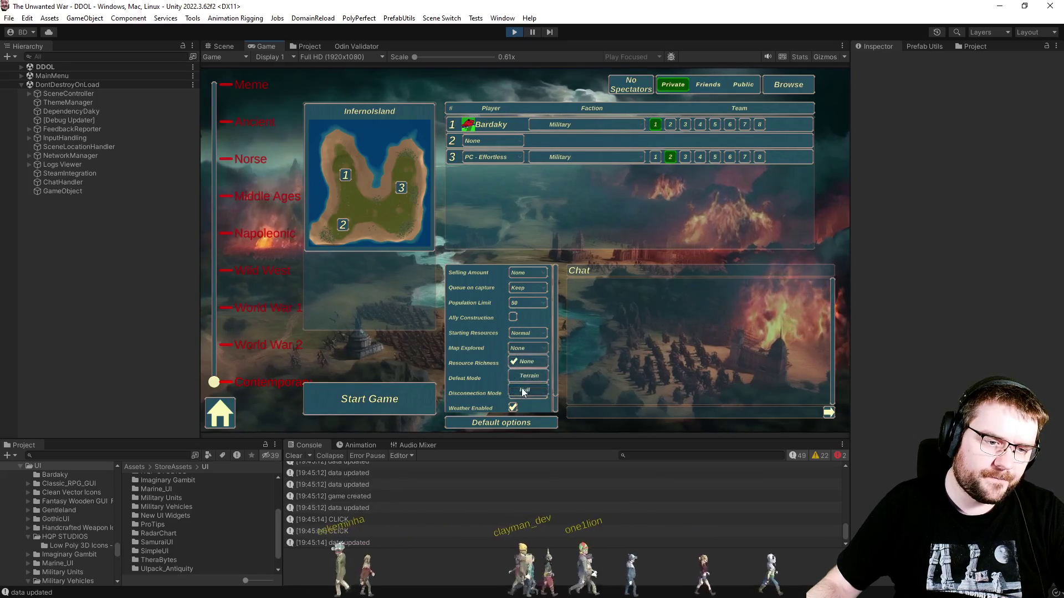
click(404, 397)
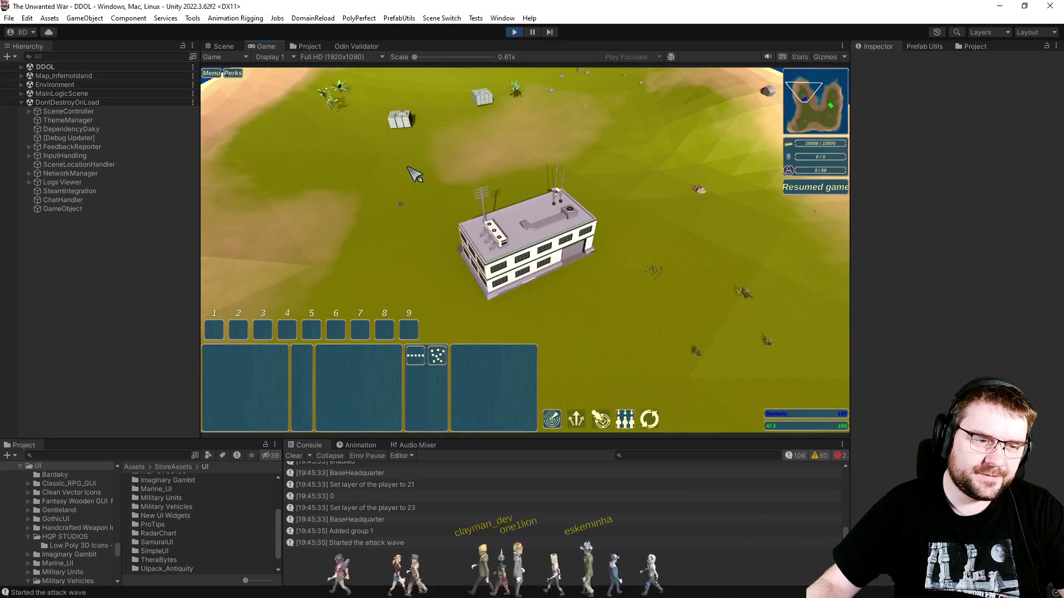
Set the HQ's rally point, queue a Contractor, and box-select the new contractors.
click(526, 244)
right_click(617, 294)
click(398, 357)
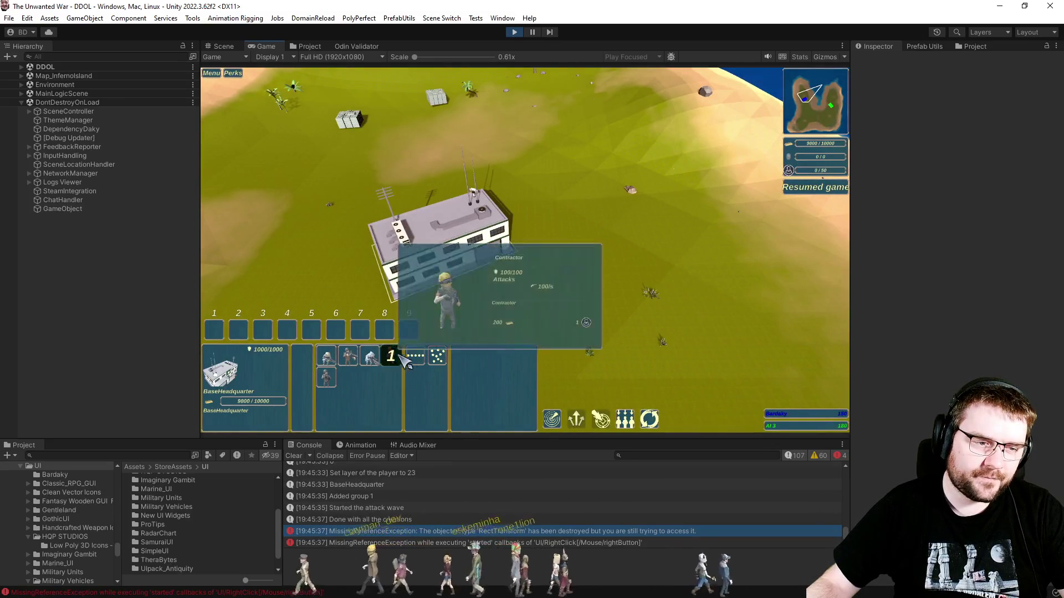
drag(513, 238, 559, 314)
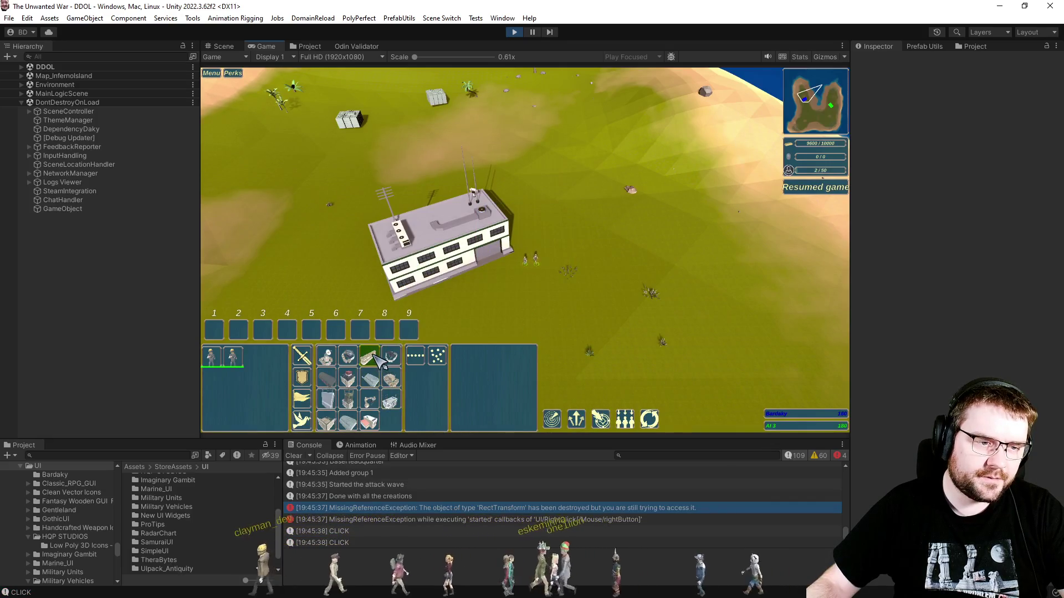
Pause the game with the HESCOLine tooltip up and view it in the Scene view.
mouse_move(379, 361)
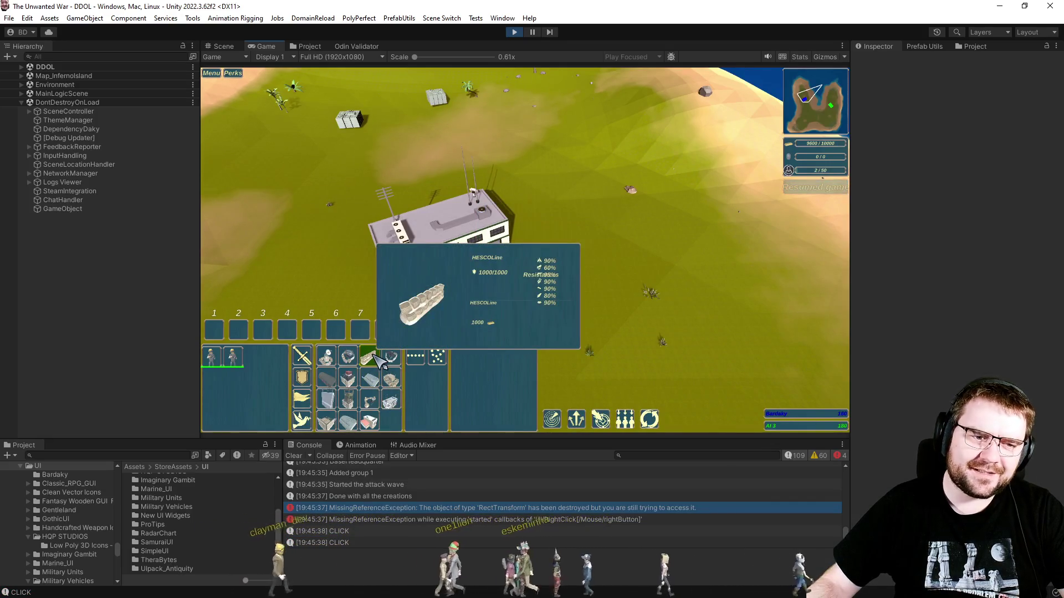
key(p)
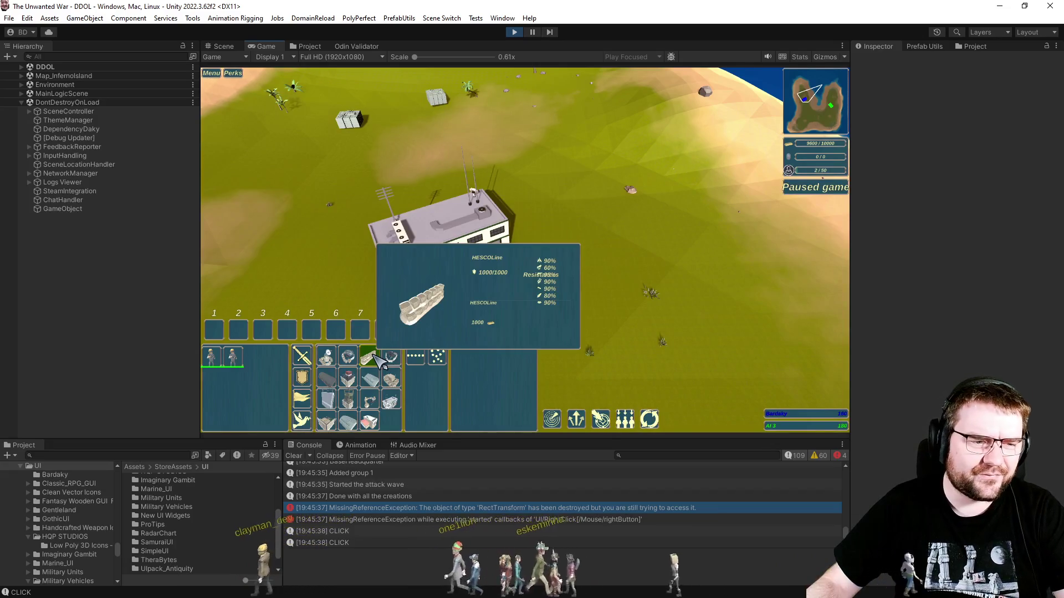
click(214, 48)
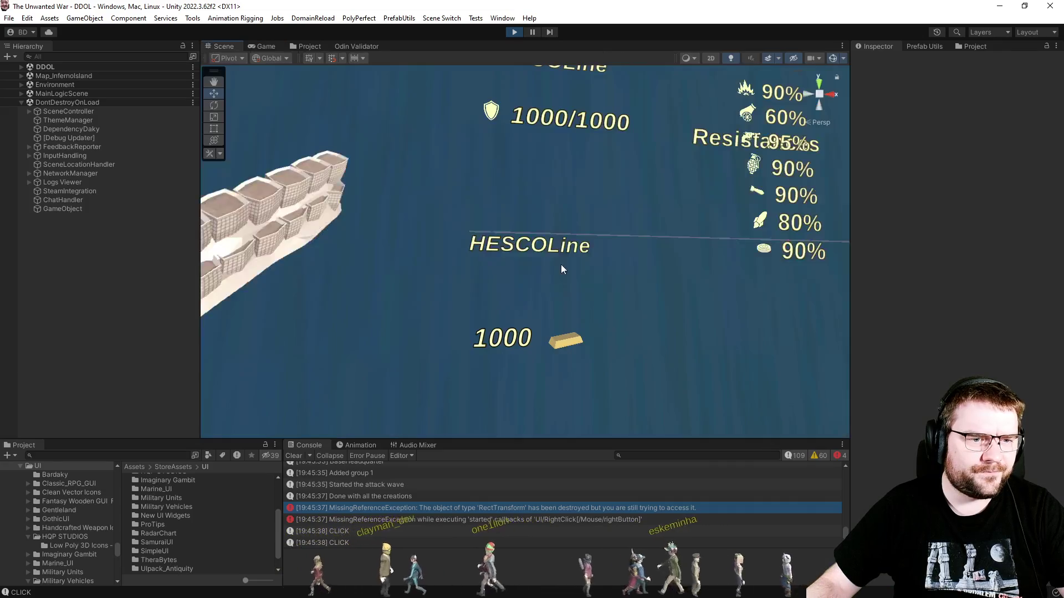
Inspect the MainUI object and the project assets, then return to the Game view.
click(793, 172)
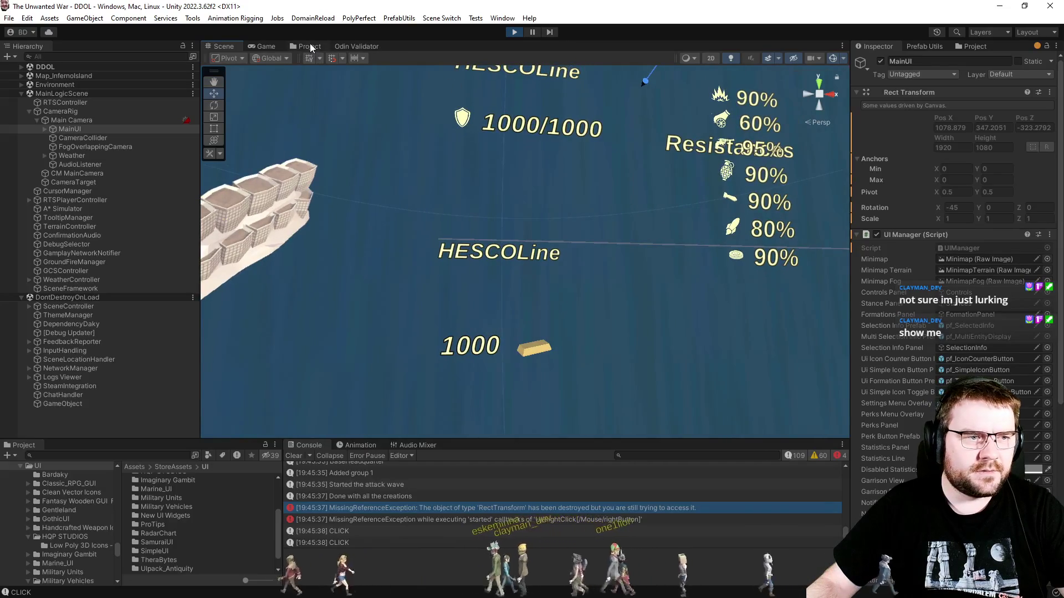
click(307, 45)
click(265, 46)
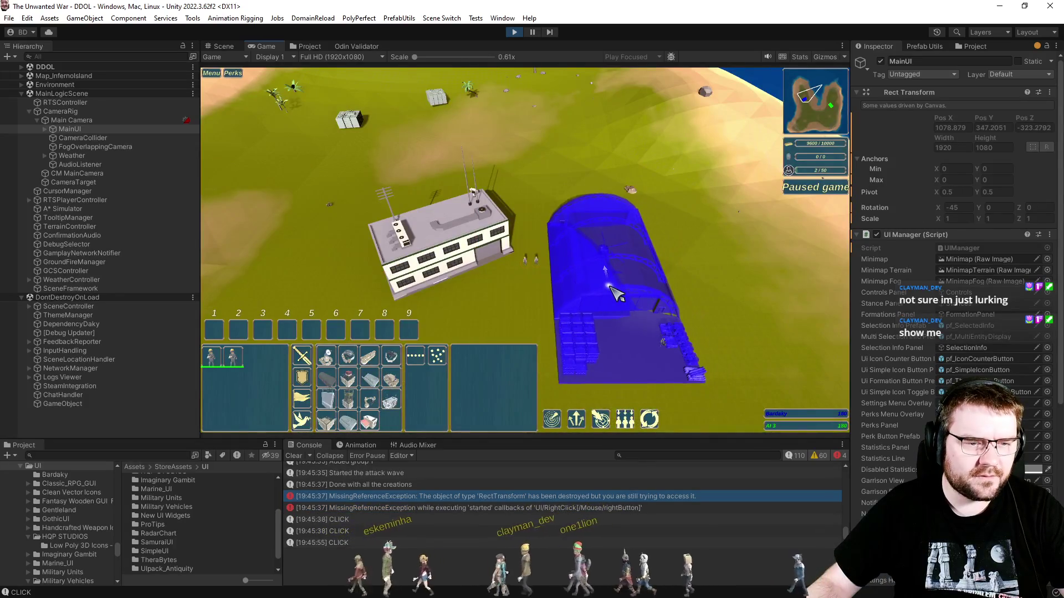
Place the CopterHangar on the grass, resume the game, and train a LittleBird helicopter.
click(617, 294)
click(701, 281)
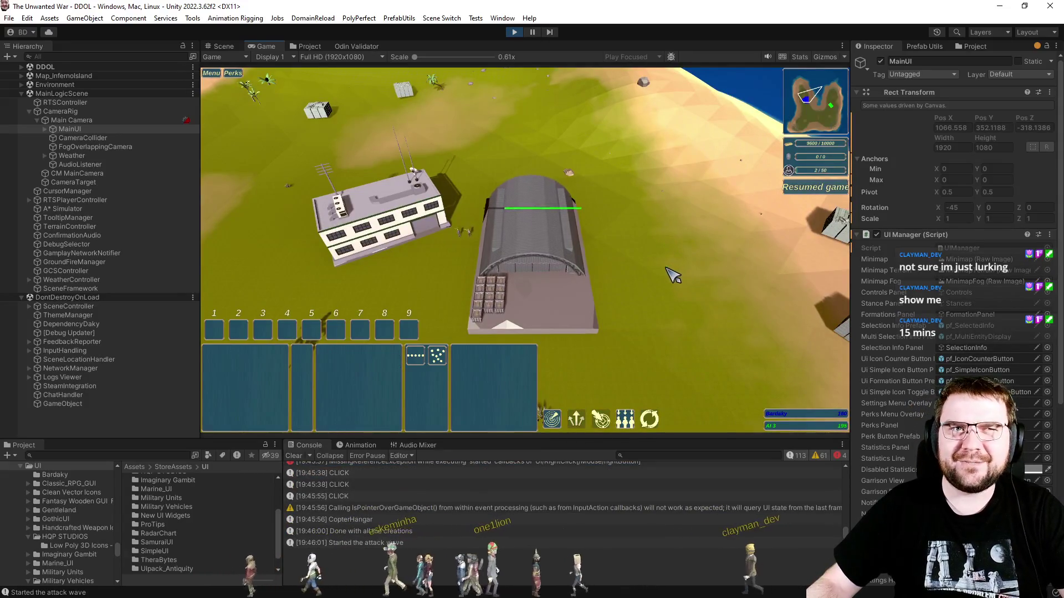
key(d)
click(487, 255)
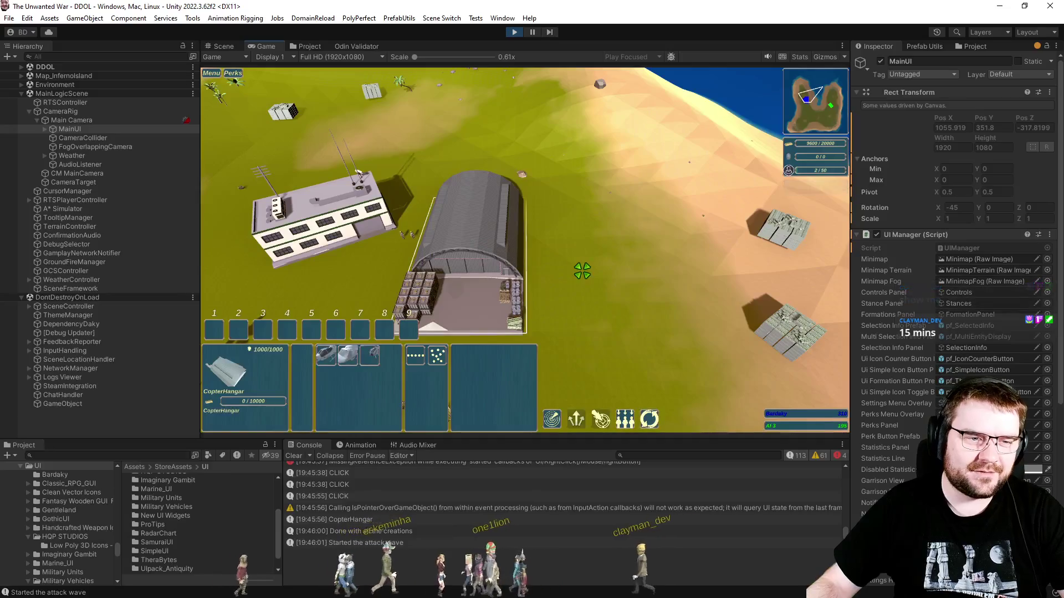
click(379, 358)
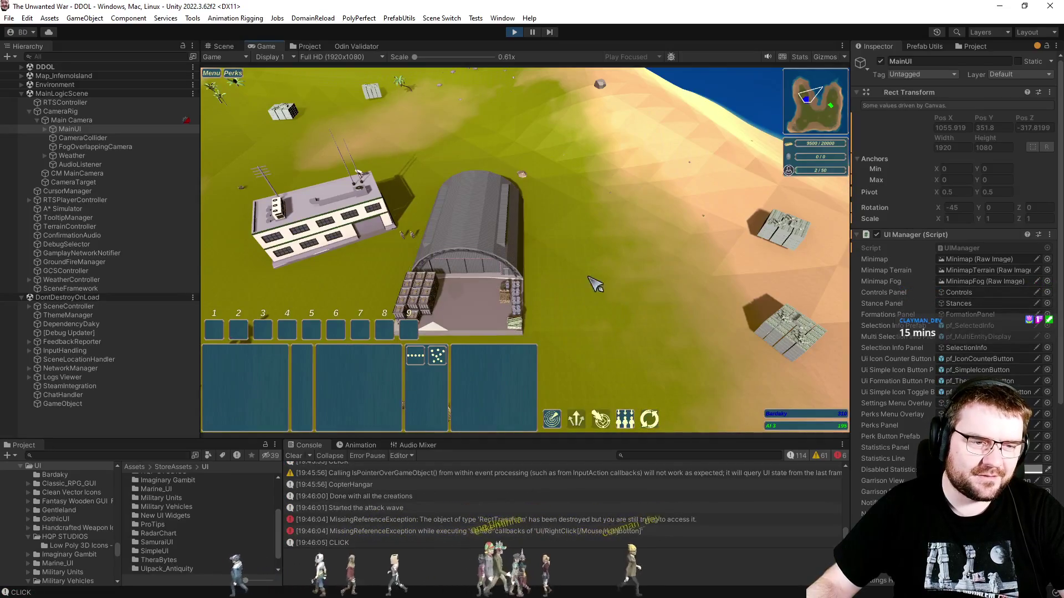
Assign the new LittleBird to control group 1 and send it toward the enemy building.
drag(522, 260, 715, 412)
key(ctrl+1)
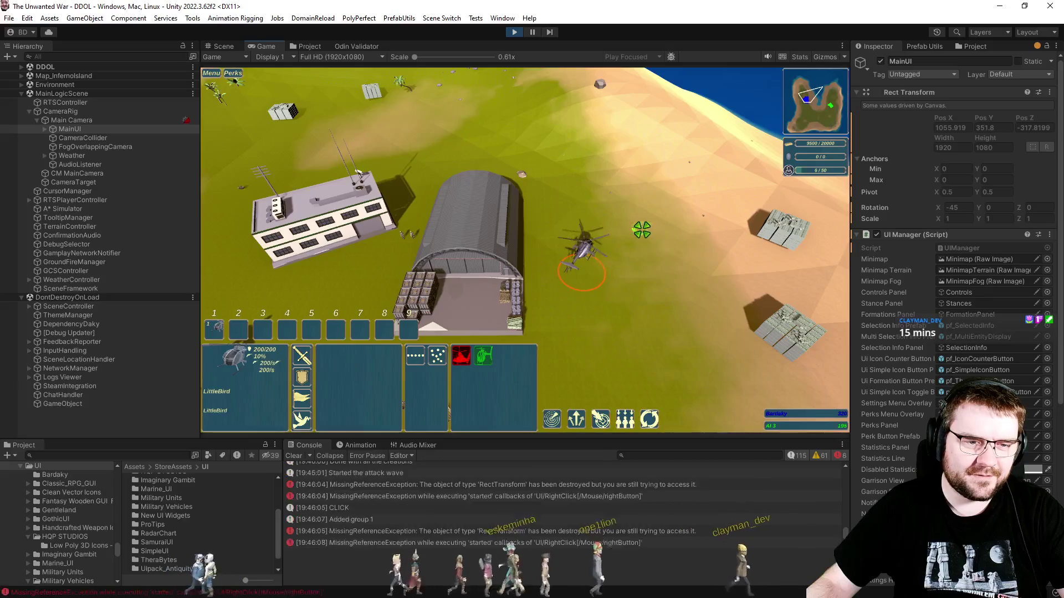
key(d)
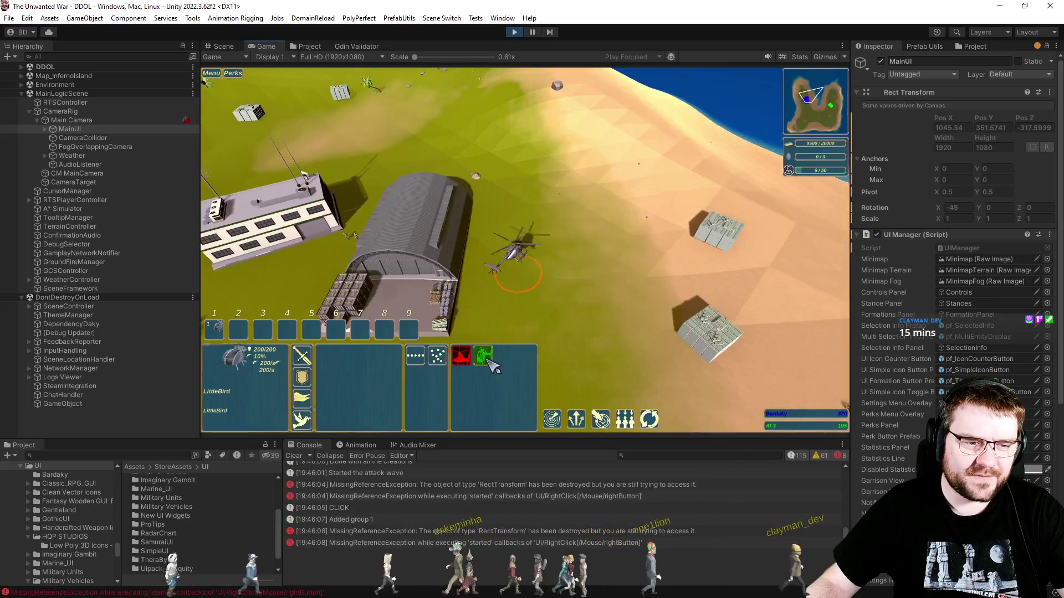
click(484, 356)
key(d)
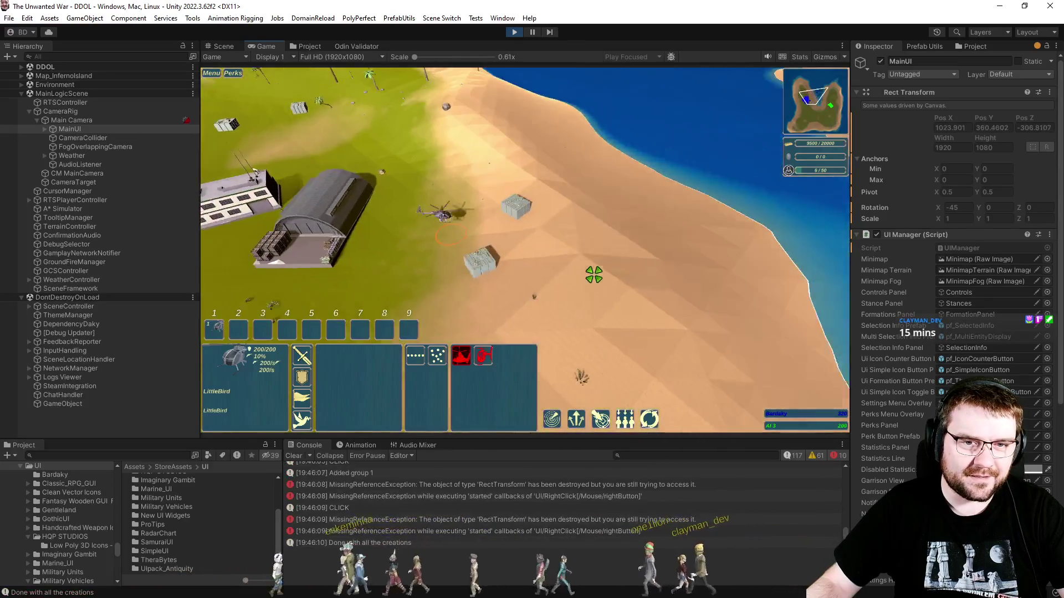
key(d)
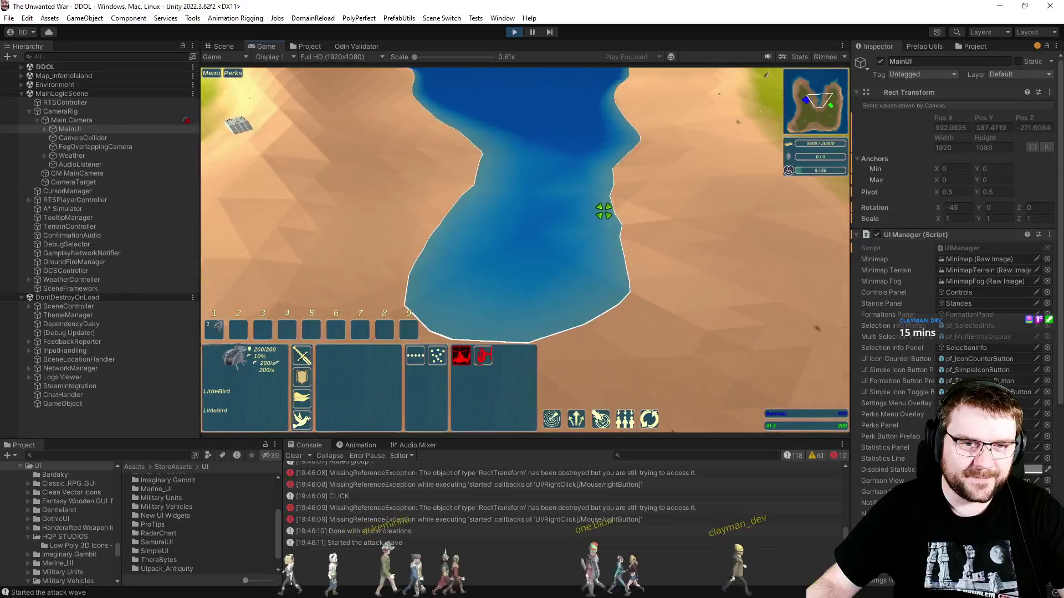
right_click(501, 247)
right_click(534, 249)
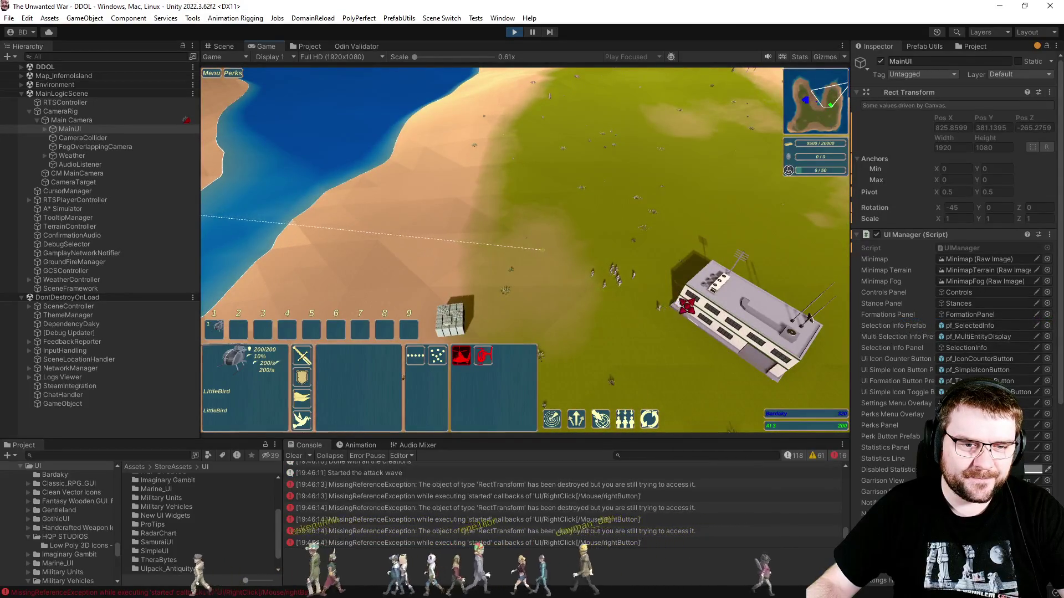
right_click(641, 309)
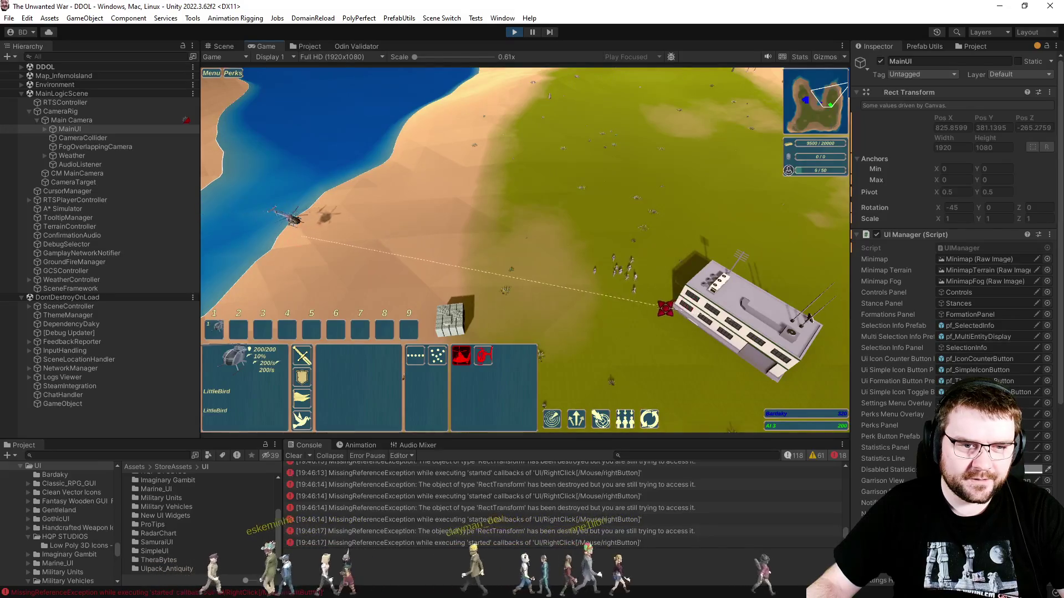
Queue three more helicopters at the CopterHangar.
scroll(605, 309, up, 3)
scroll(587, 299, up, 3)
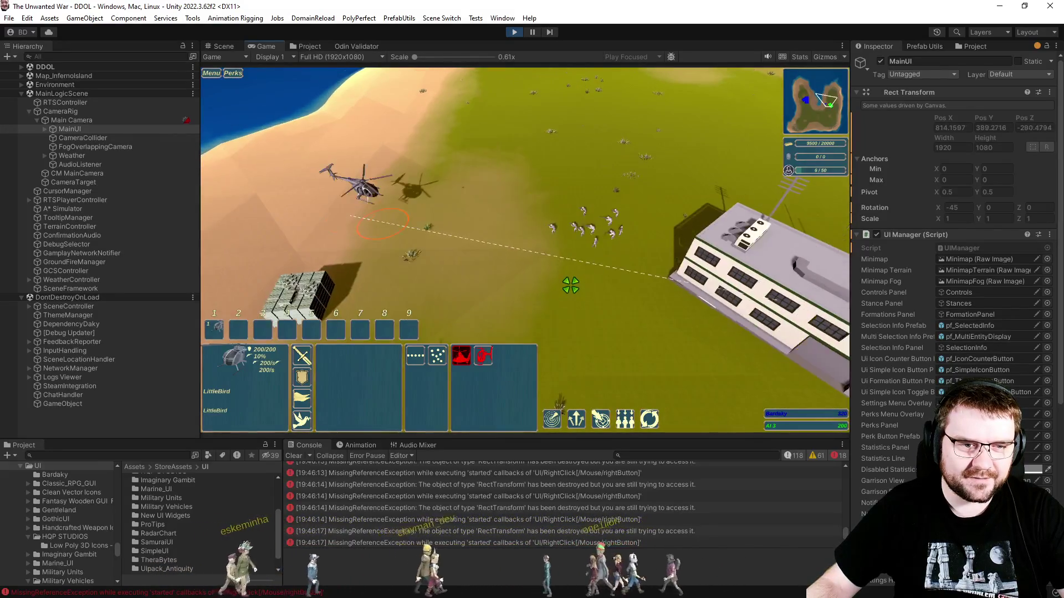
click(579, 293)
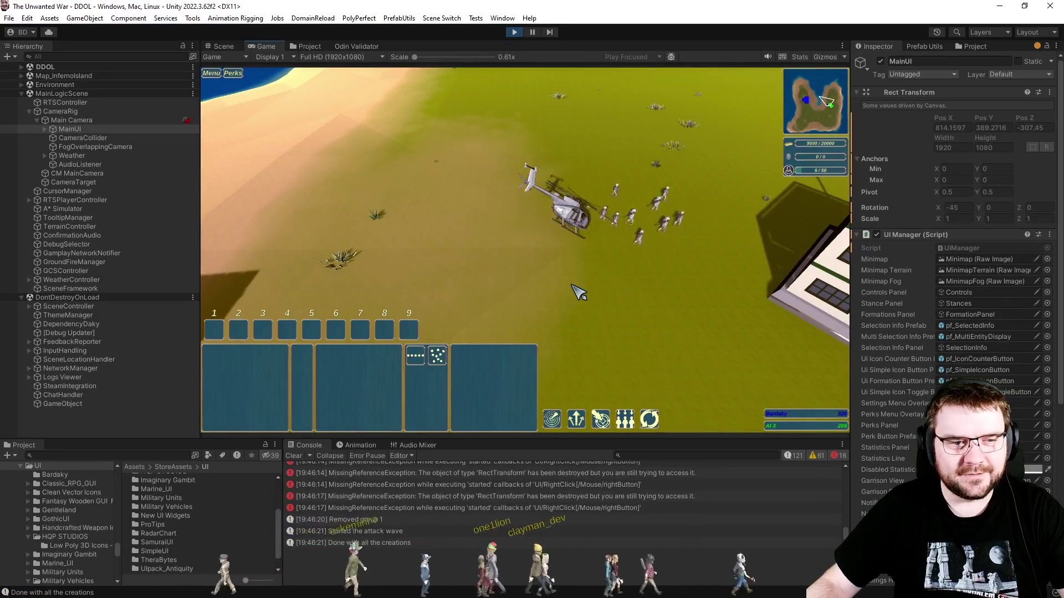
scroll(579, 293, down, 3)
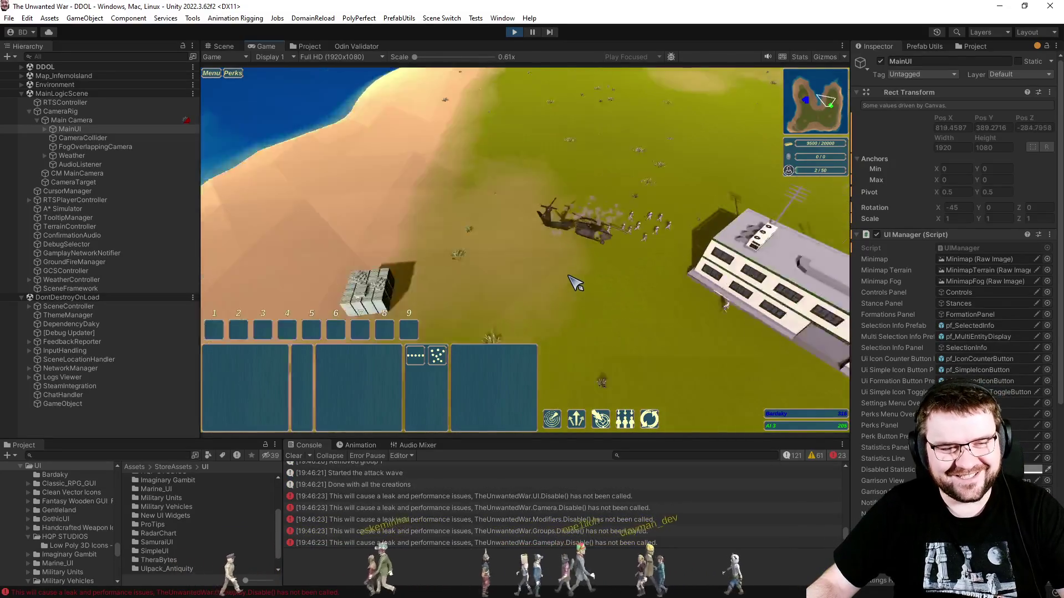
key(a)
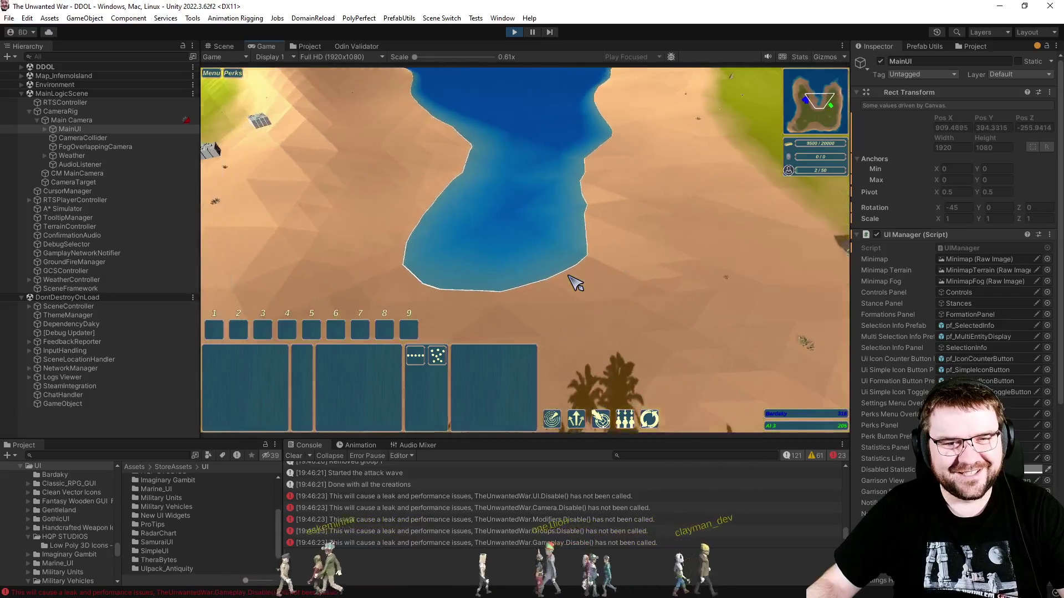
key(a)
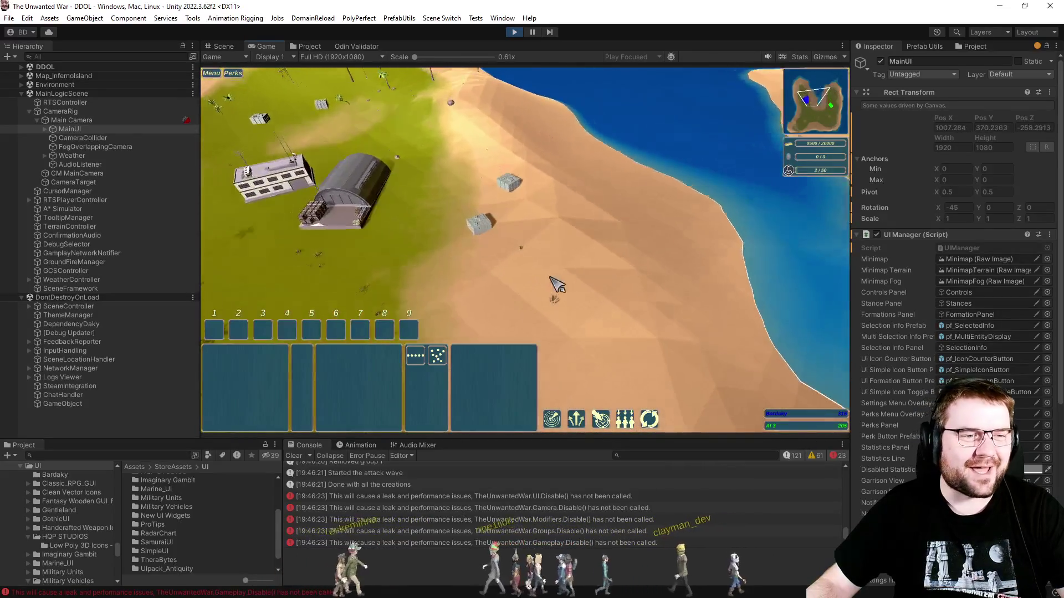
click(479, 216)
triple_click(378, 362)
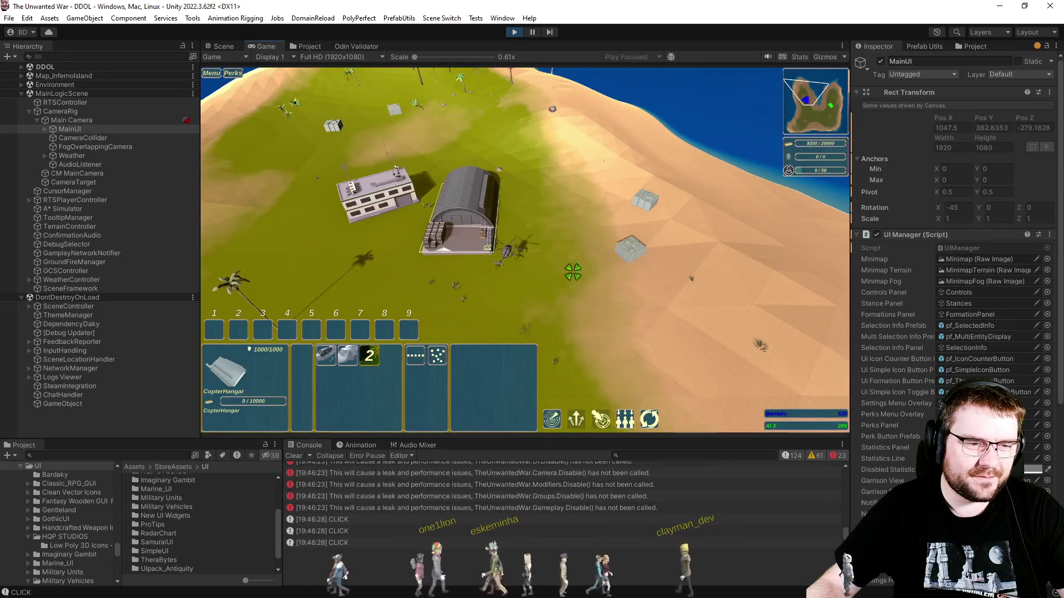
Box-select the helicopters and send them across the river toward the enemy base.
mouse_move(426, 131)
mouse_down()
mouse_move(684, 349)
mouse_move(687, 338)
mouse_up()
key(d)
right_click(725, 261)
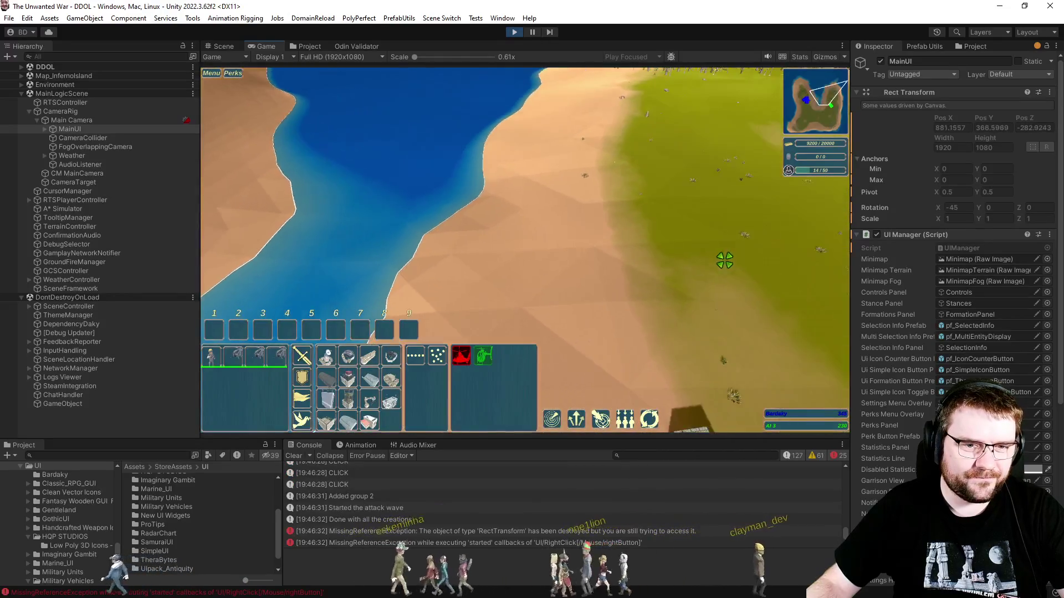
key(d)
right_click(457, 259)
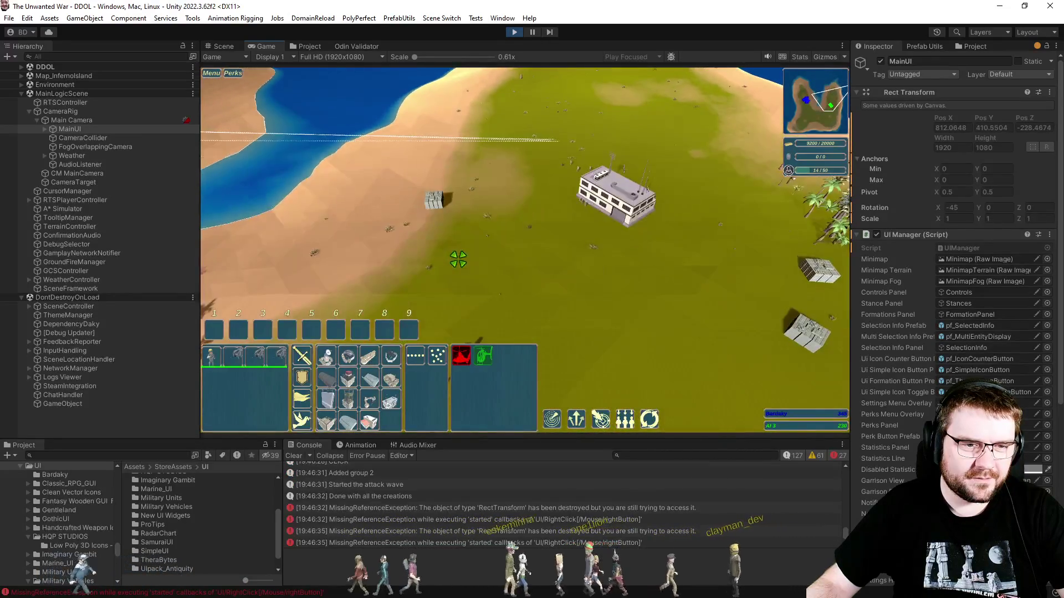
key(s)
right_click(508, 303)
right_click(507, 303)
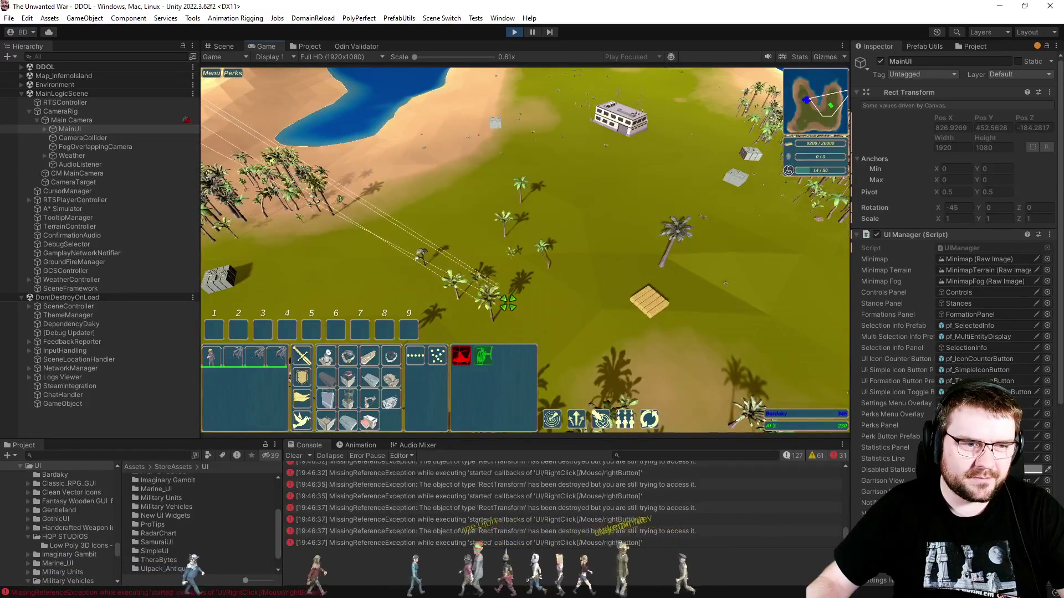
key(a)
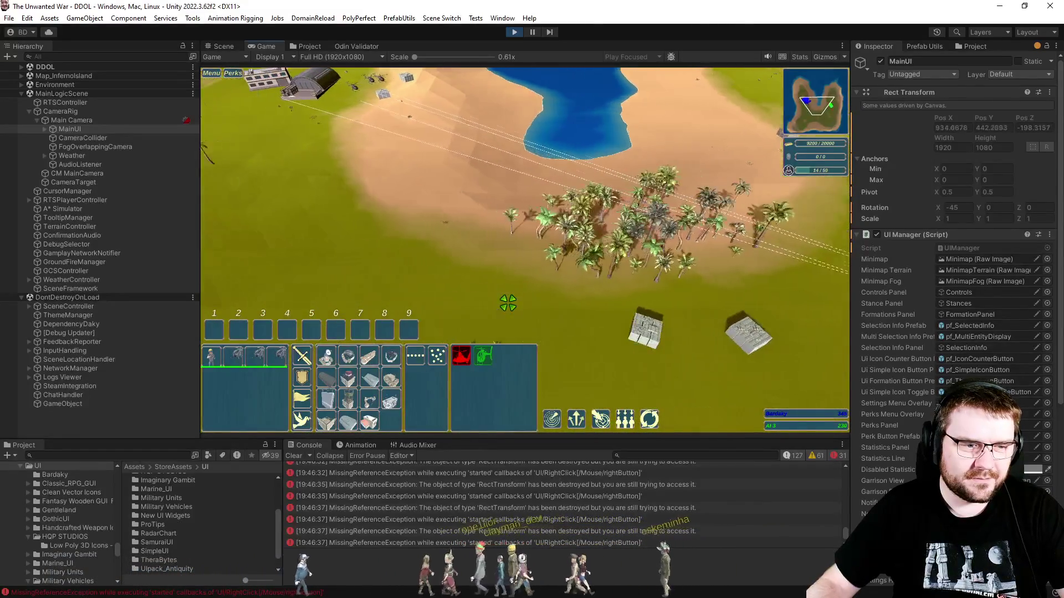
key(w)
click(391, 256)
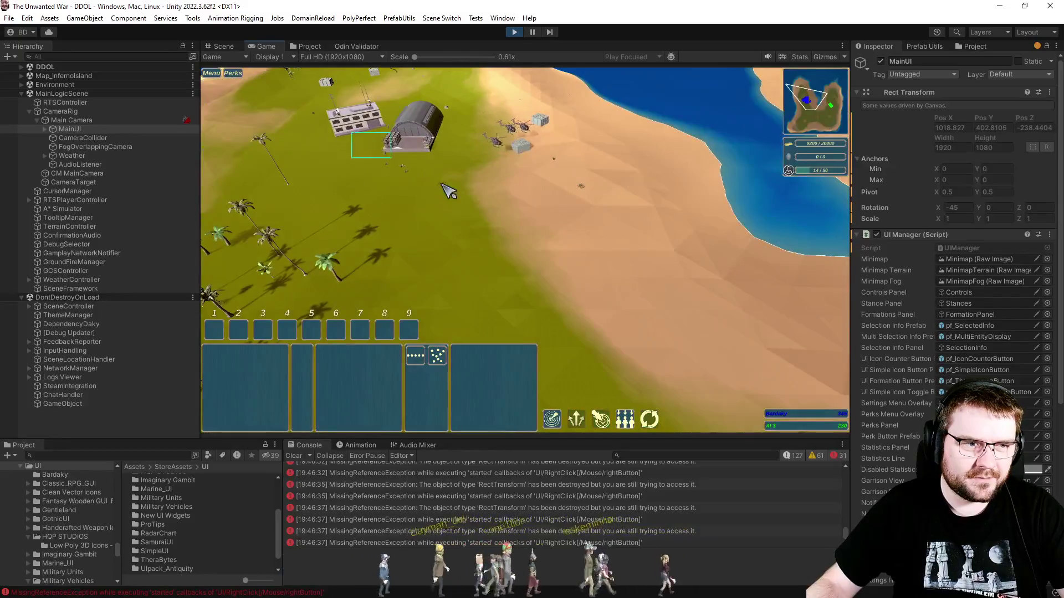
Assign the helicopters near the hangar to control group 1 and move them toward the enemy building.
drag(447, 191, 548, 119)
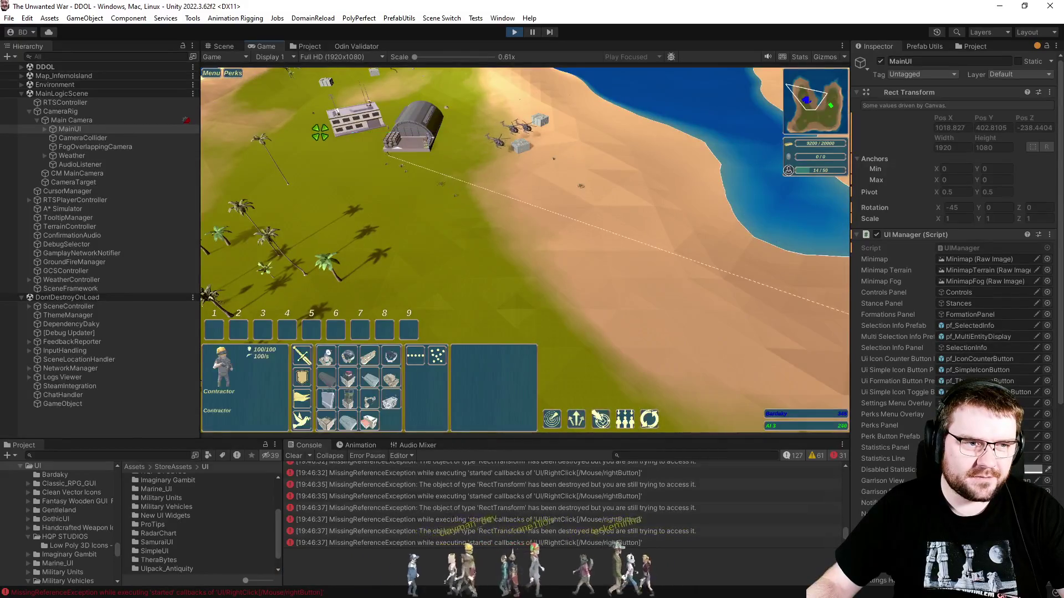
key(ctrl+1)
right_click(726, 290)
key(e)
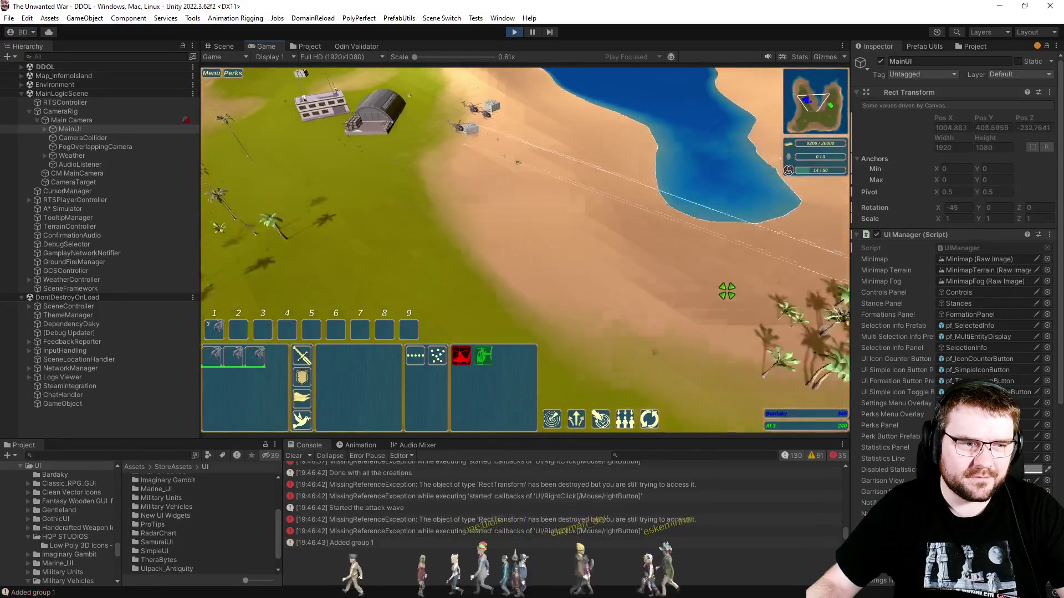
right_click(623, 237)
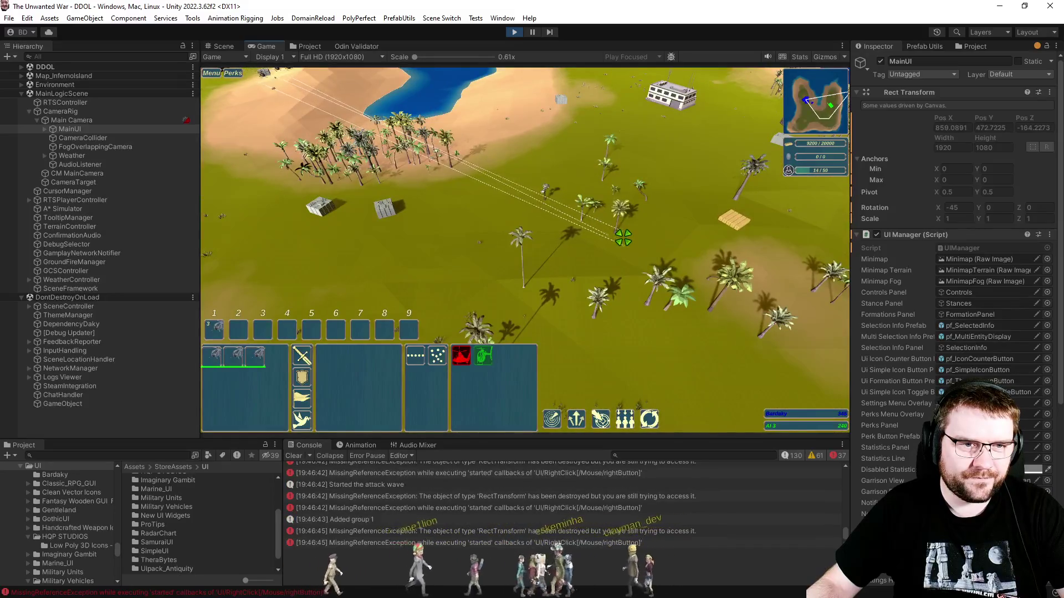
key(e)
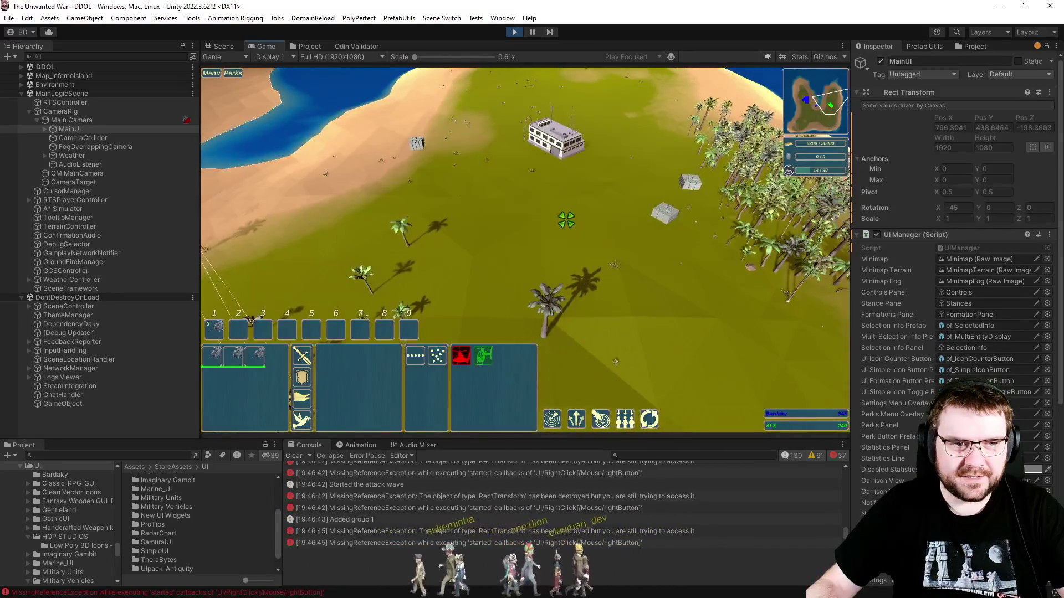
right_click(551, 321)
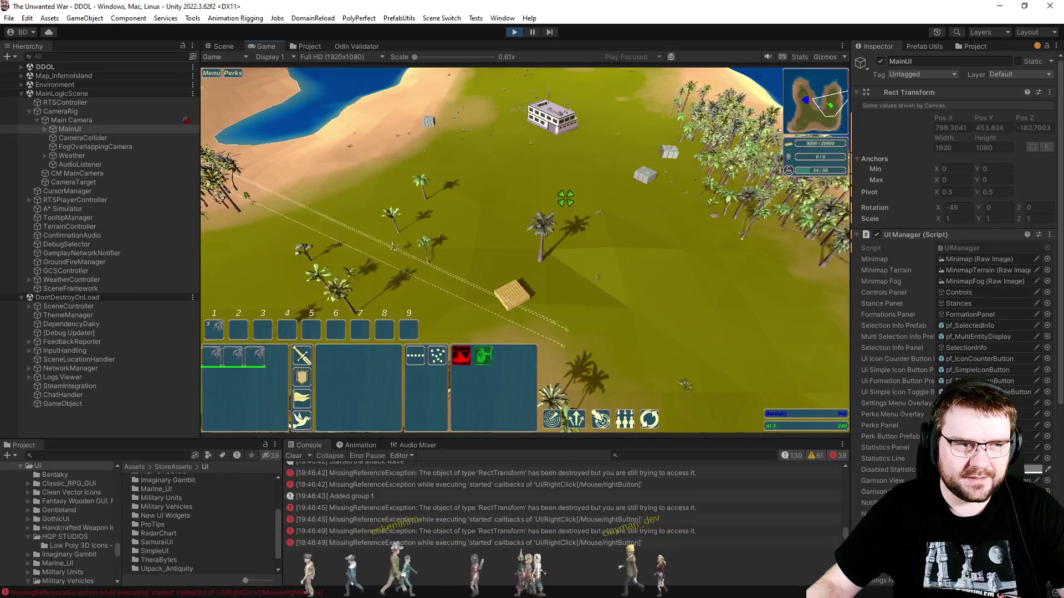
key(e)
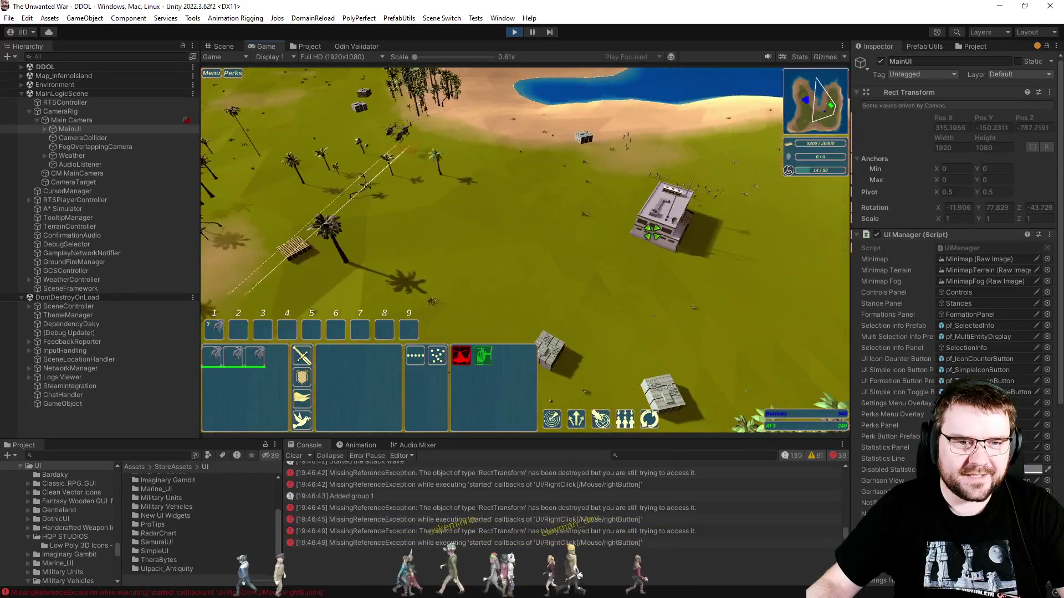
right_click(613, 256)
Reselect group 1, order the attack on the building, and pause the game.
scroll(606, 259, up, 3)
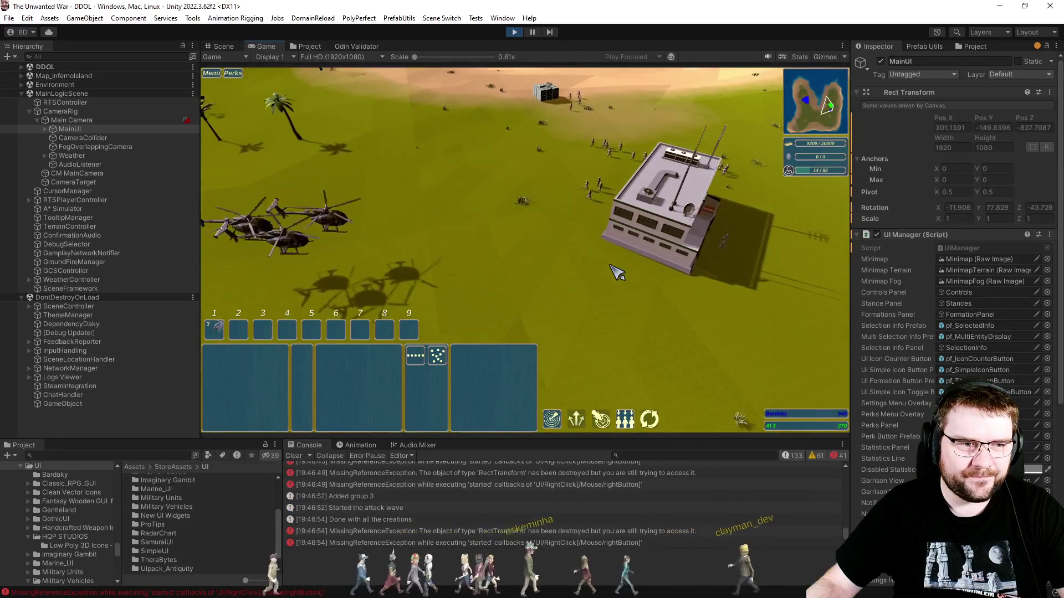
scroll(609, 271, up, 2)
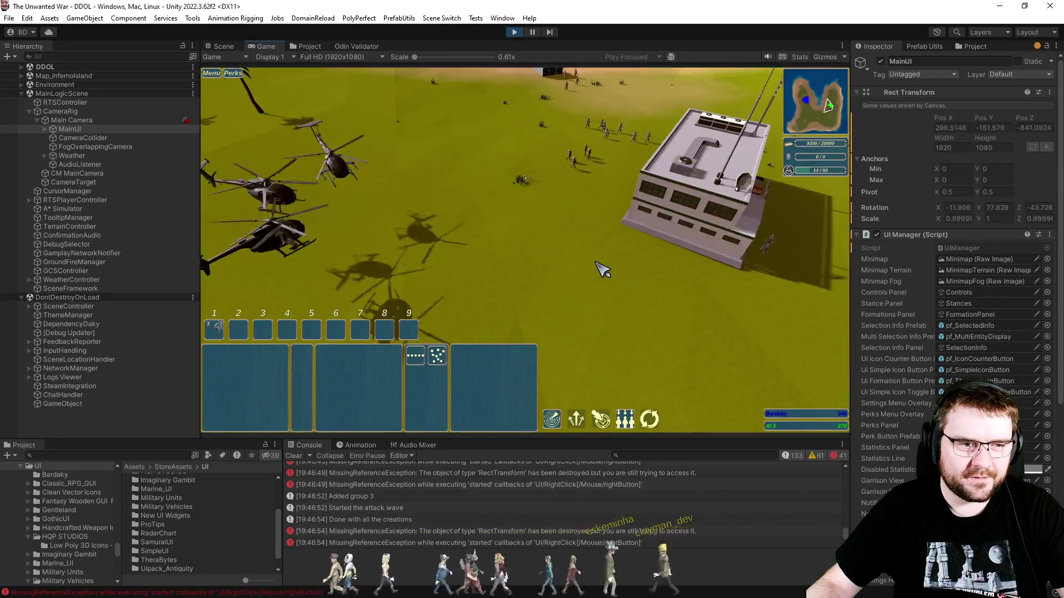
scroll(599, 267, down, 4)
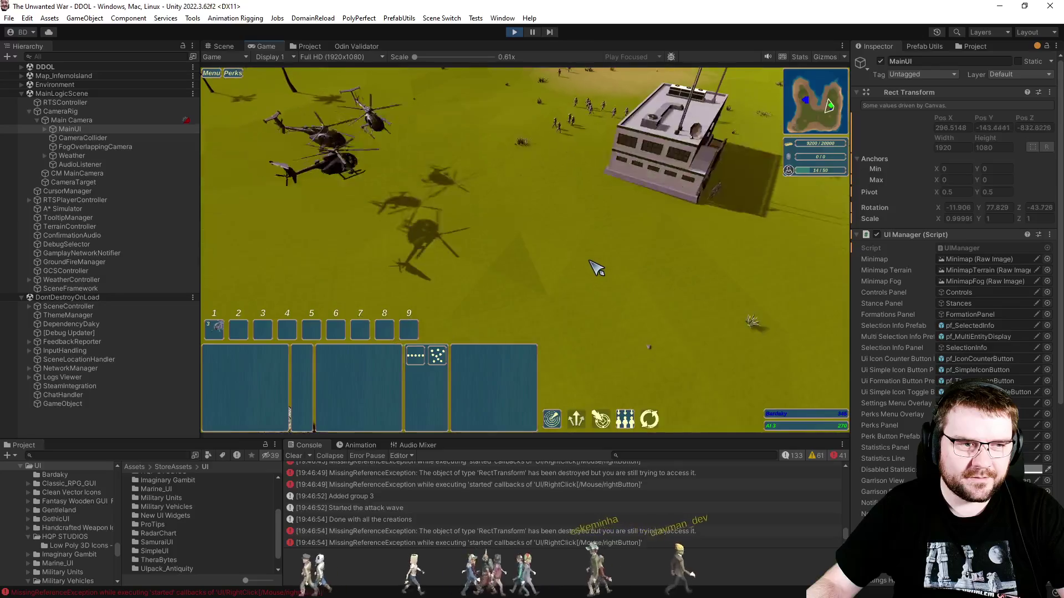
key(1)
right_click(596, 210)
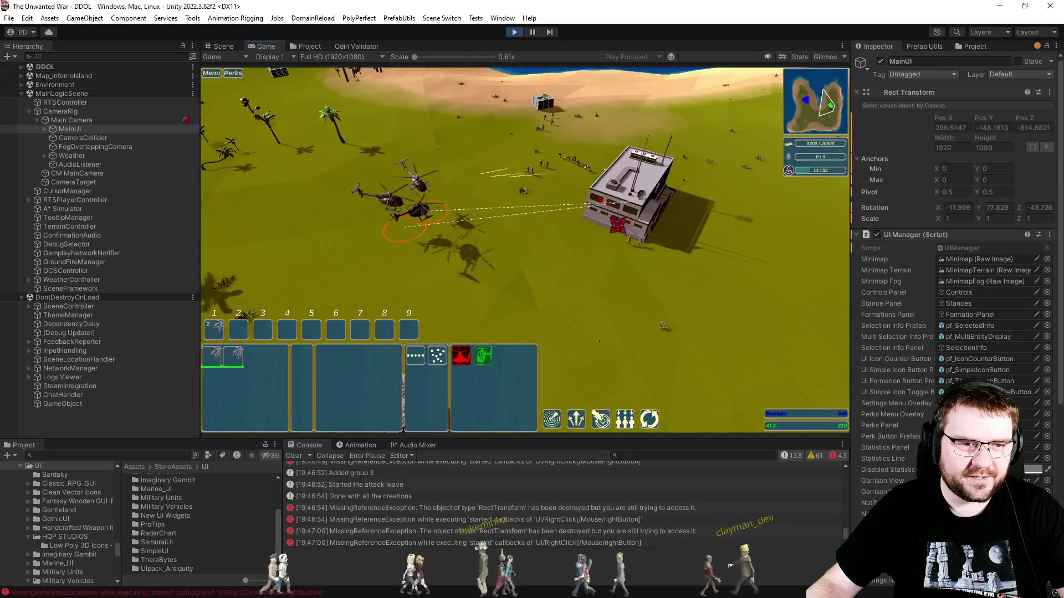
right_click(560, 244)
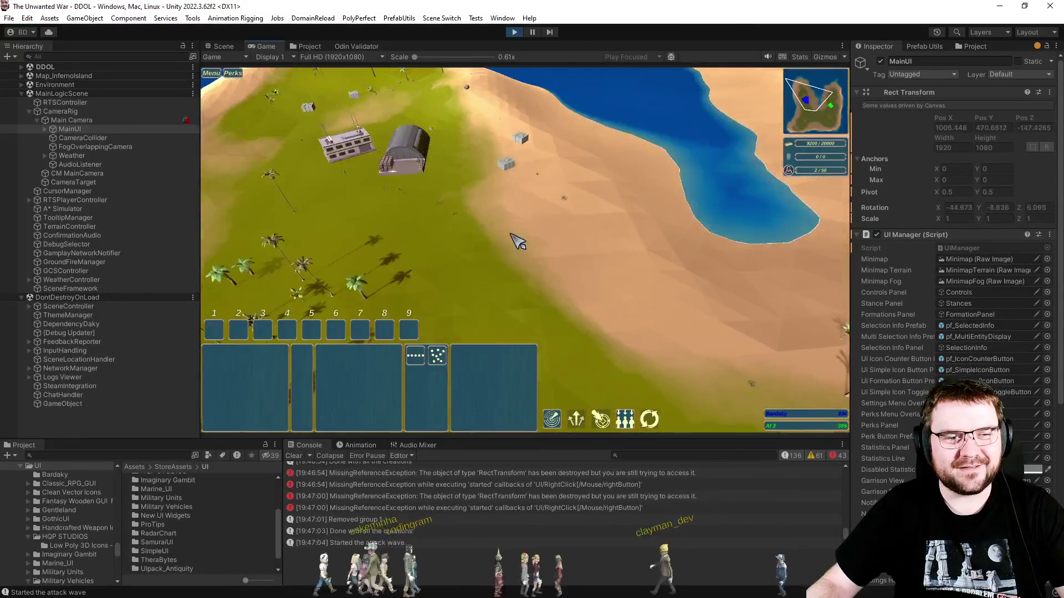
key(p)
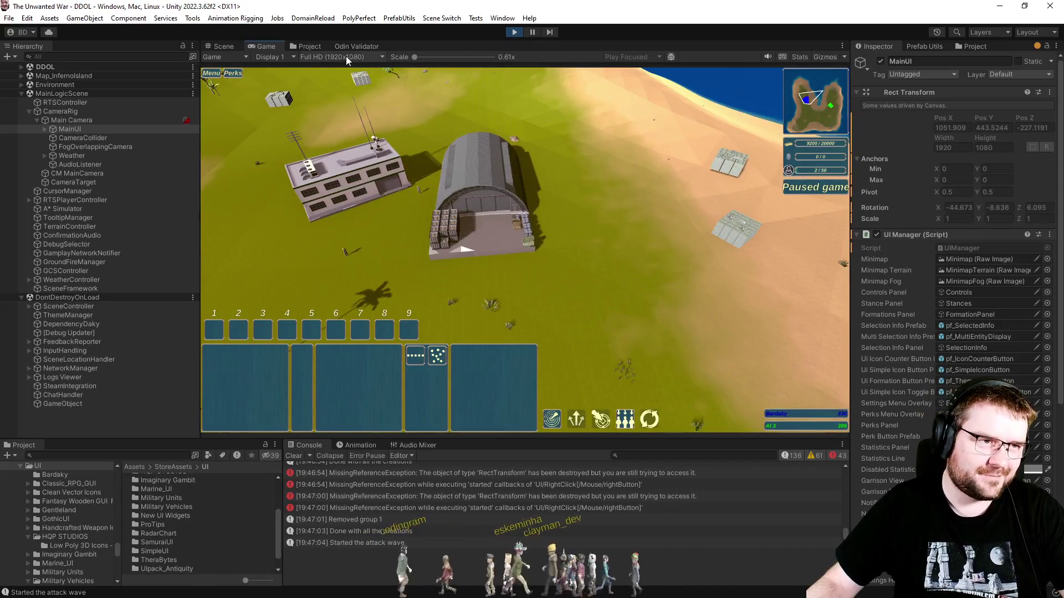
click(310, 48)
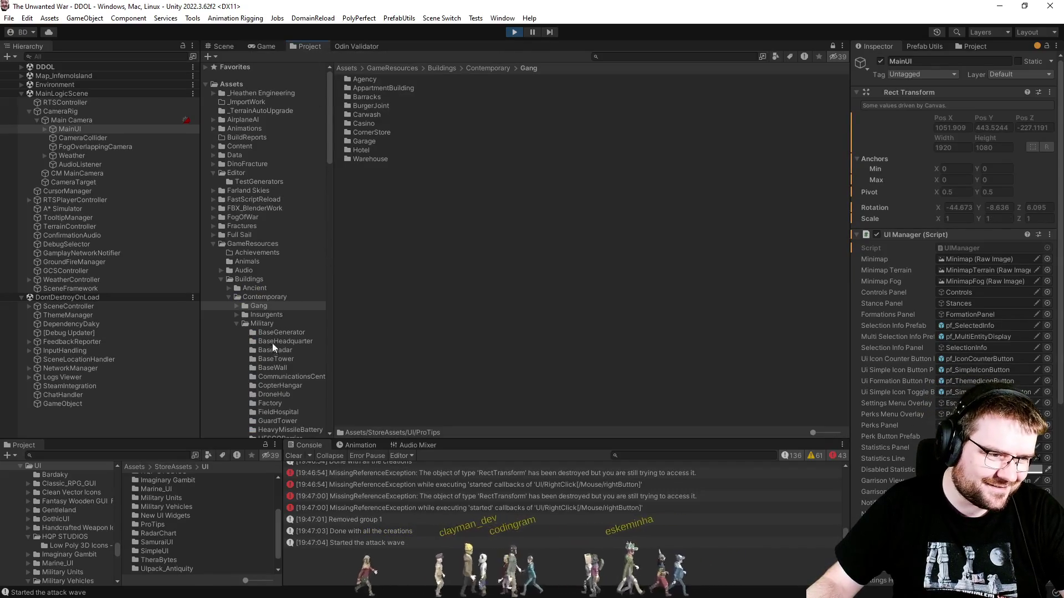
Open the Vehicles LittleBird folder and select selectable_data_LittleBird.
scroll(292, 322, down, 15)
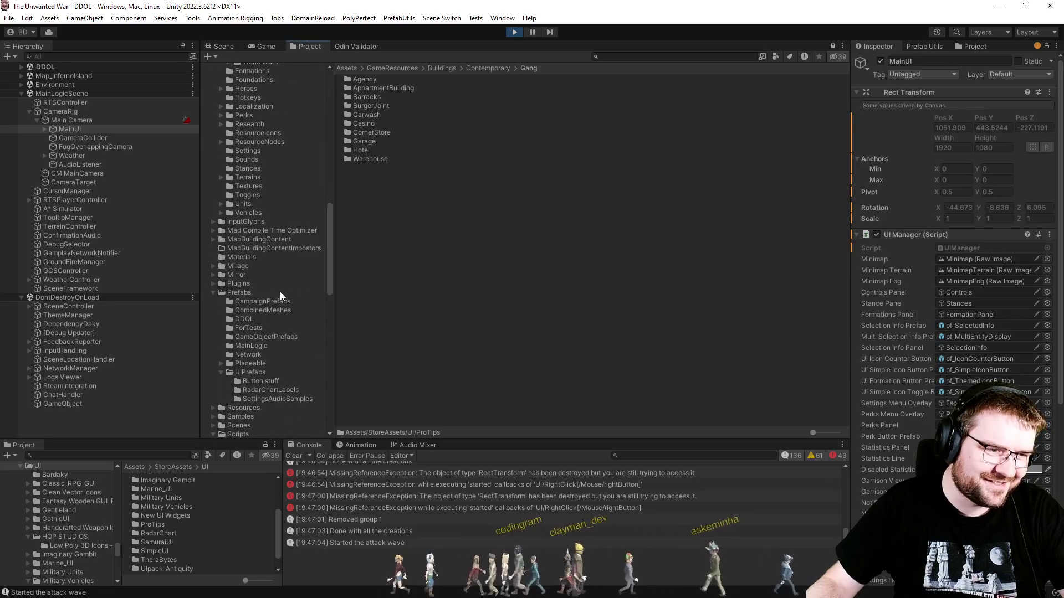
click(221, 213)
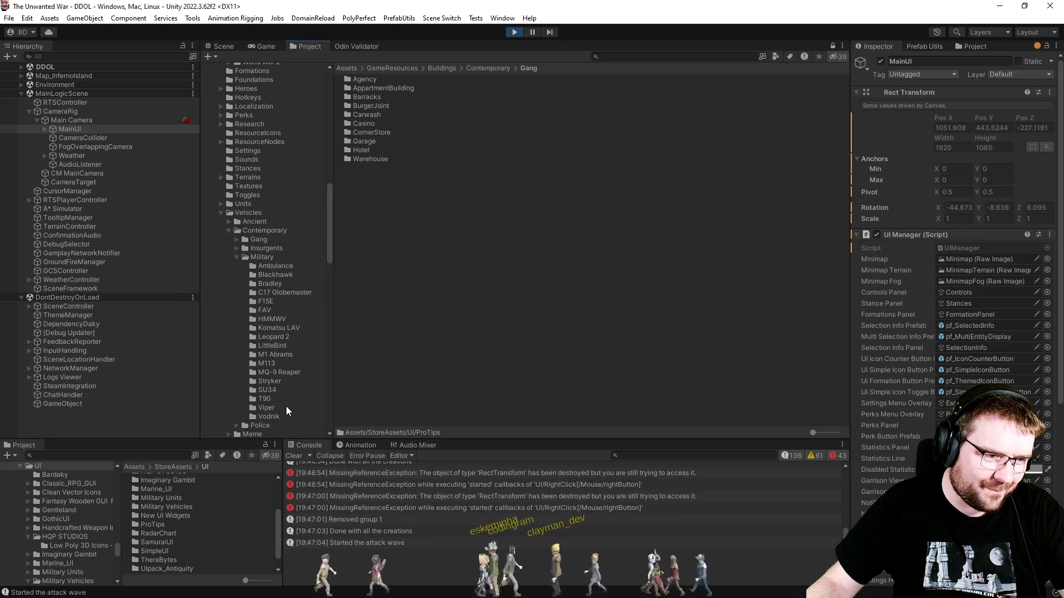
click(274, 346)
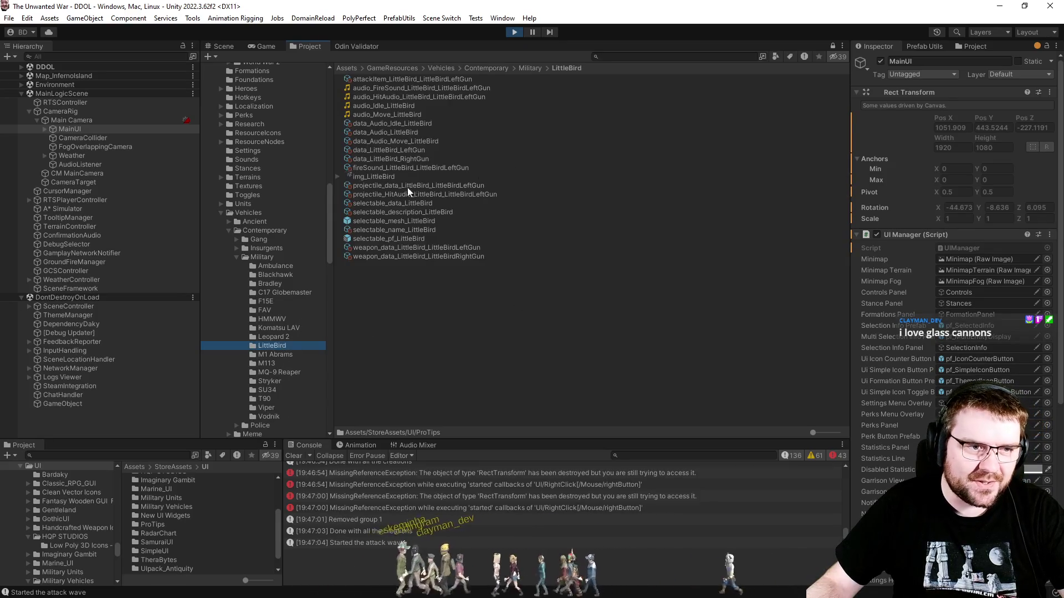
click(393, 204)
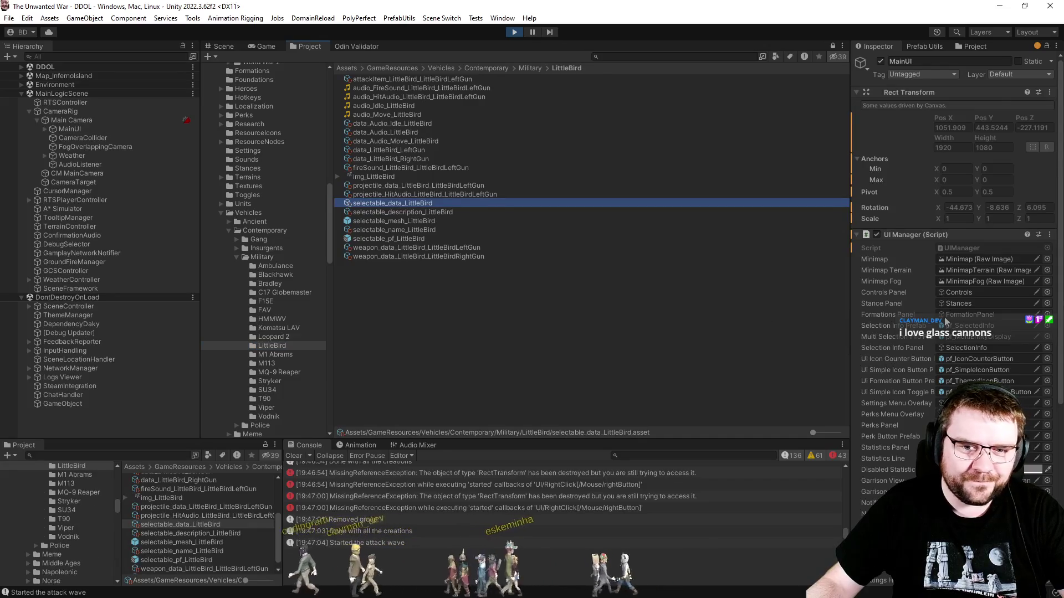
Set the LittleBird's Gun resistance to 0.99, then reselect the CopterHangar in the Game view.
scroll(923, 282, down, 5)
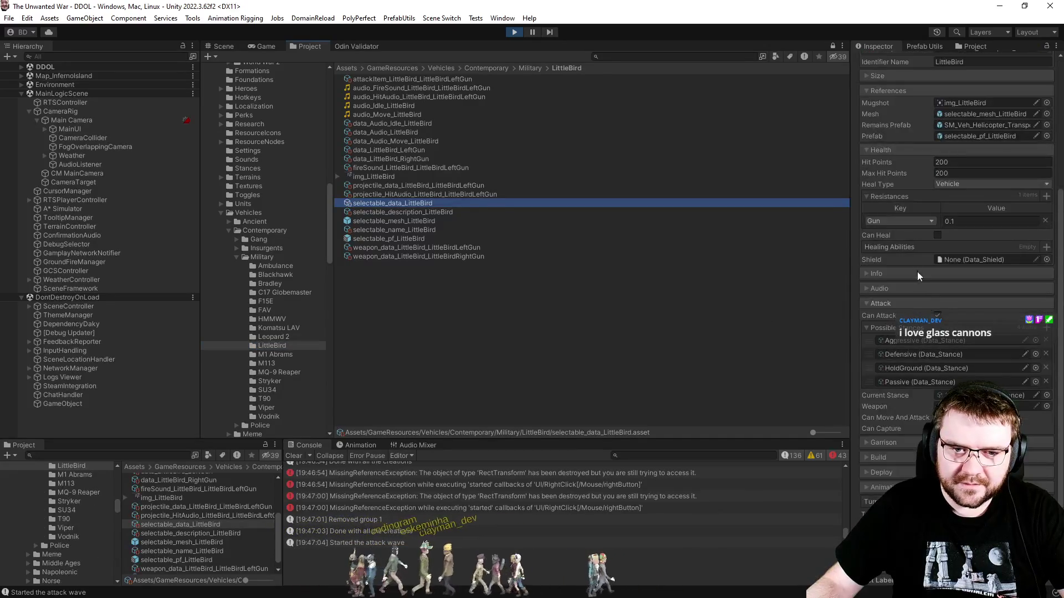
click(946, 222)
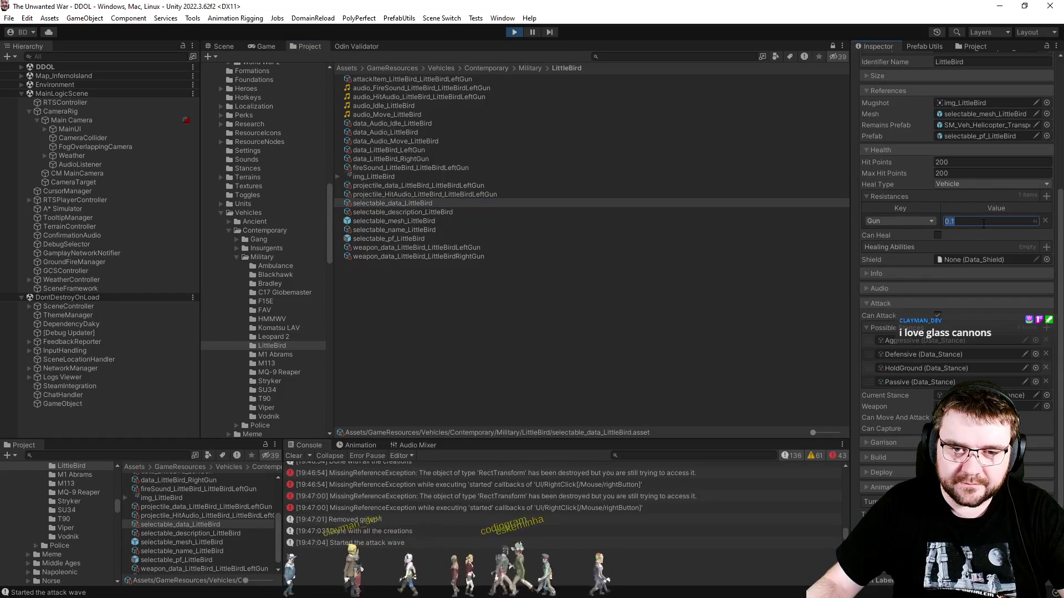
text(0.99)
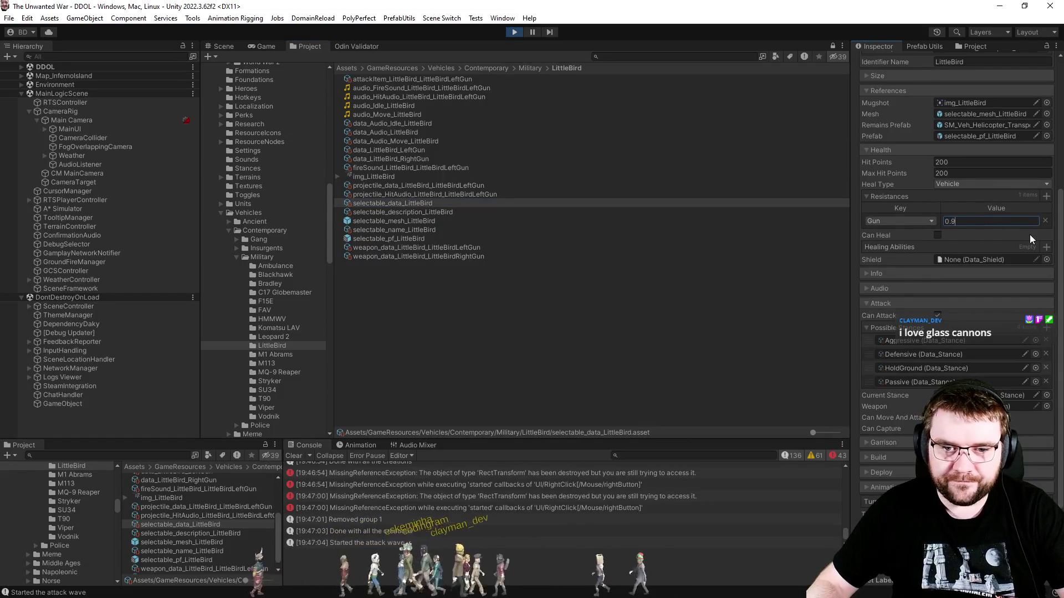
click(627, 285)
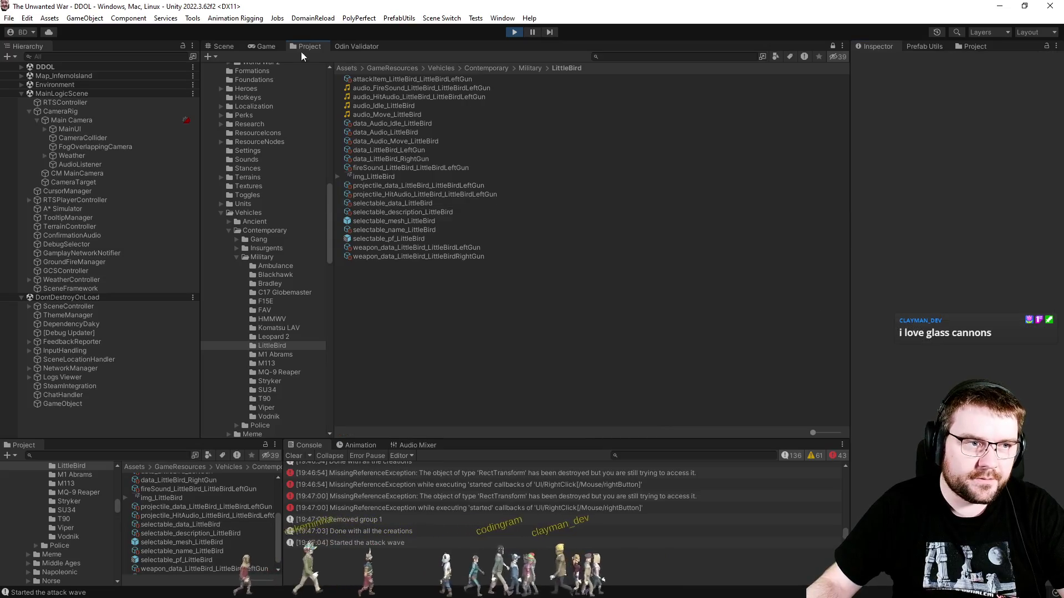
click(274, 48)
click(501, 208)
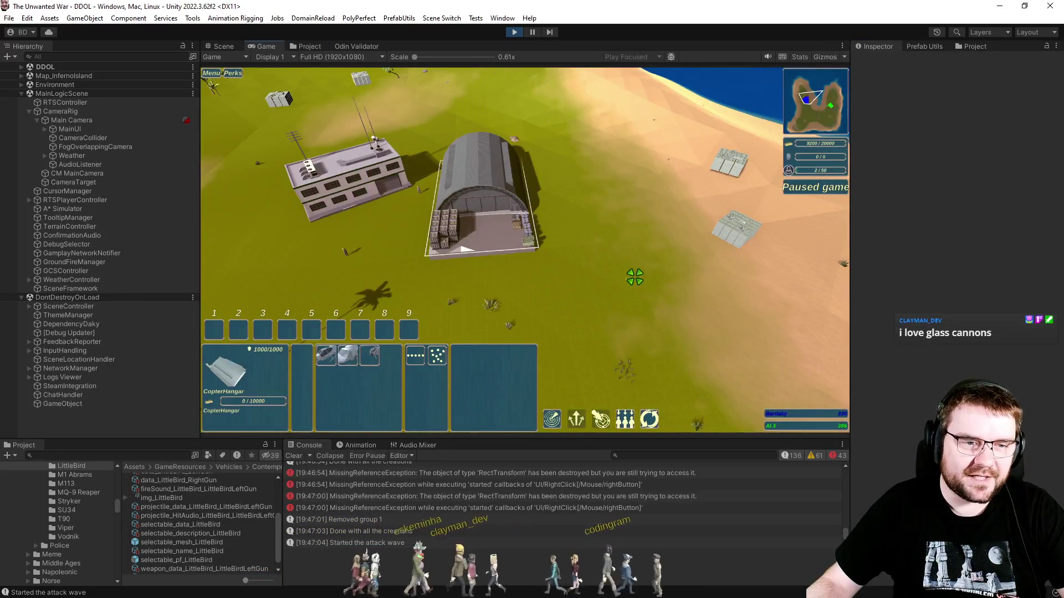
Queue a new LittleBird, select it, and order it to move toward the lake.
click(369, 356)
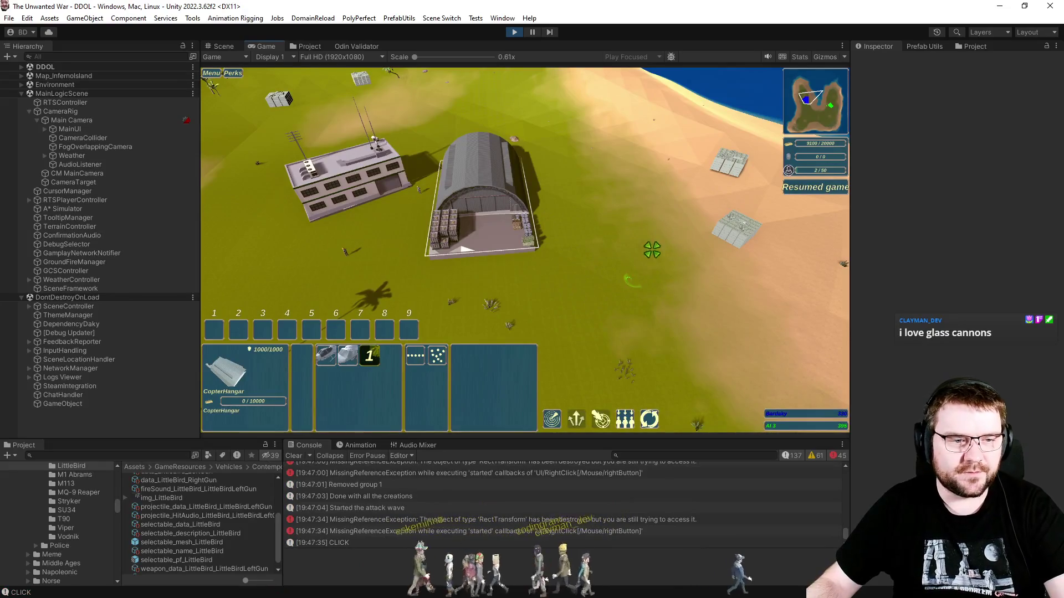
drag(524, 149, 665, 310)
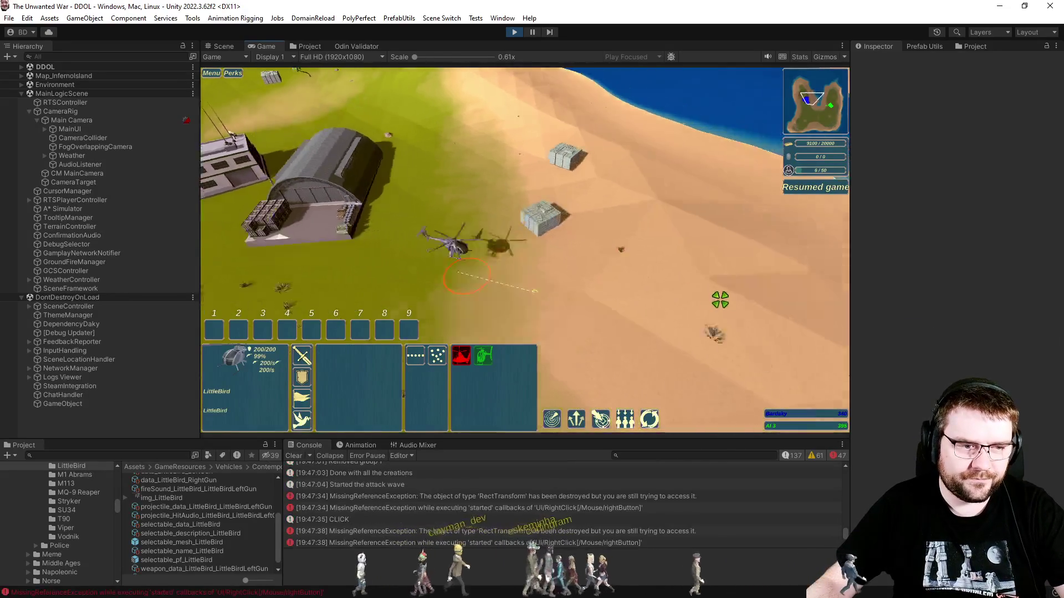
key(s)
key(d)
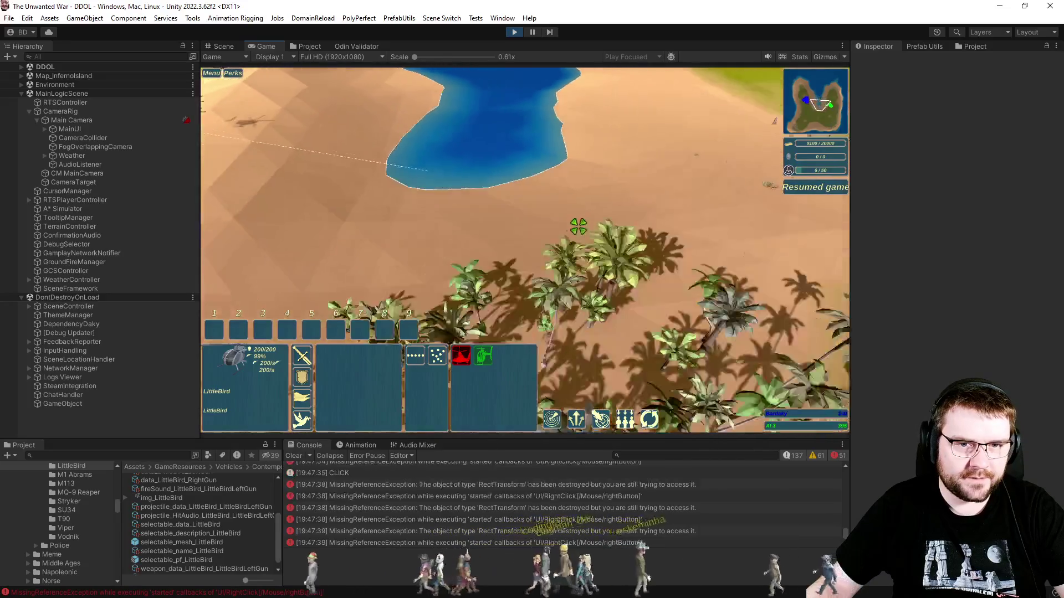
key(d)
key(s)
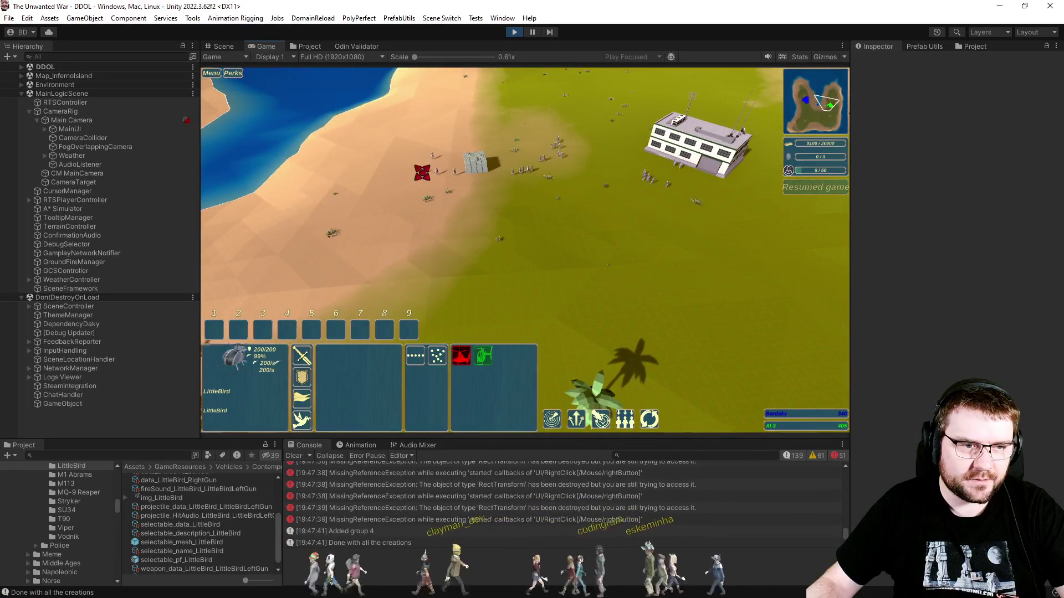
key(a)
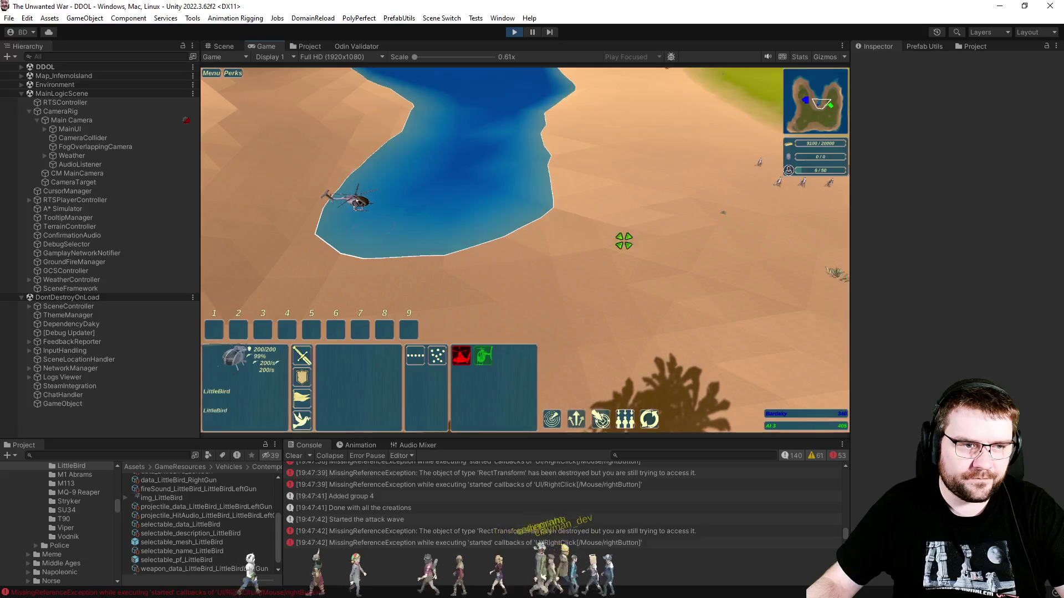
right_click(659, 211)
Follow the LittleBird toward the large building and direct it to the attack spot.
key(w)
key(d)
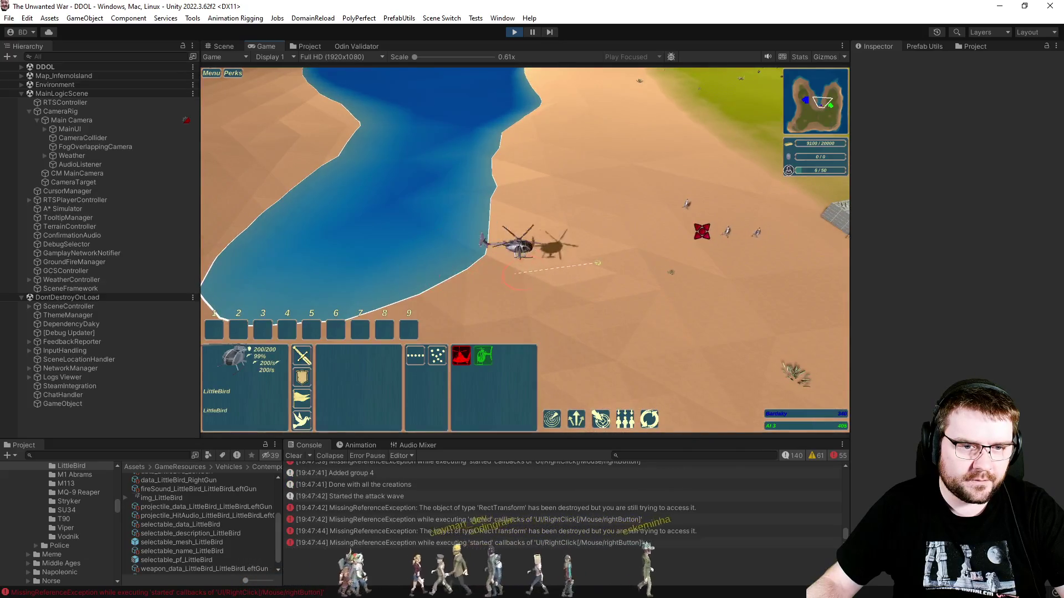
scroll(673, 247, up, 3)
scroll(742, 269, down, 2)
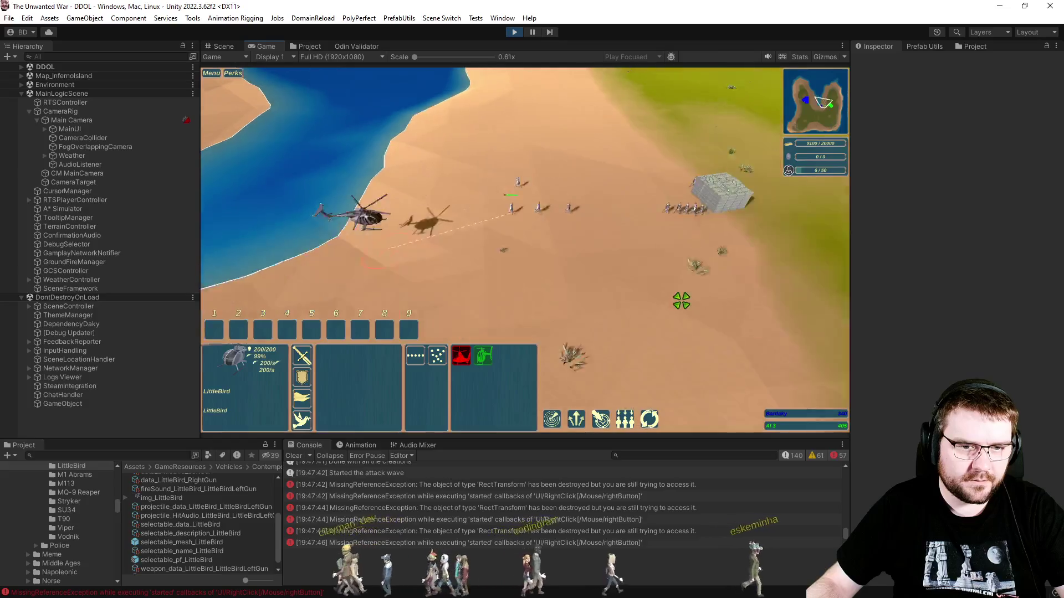
key(d)
key(w)
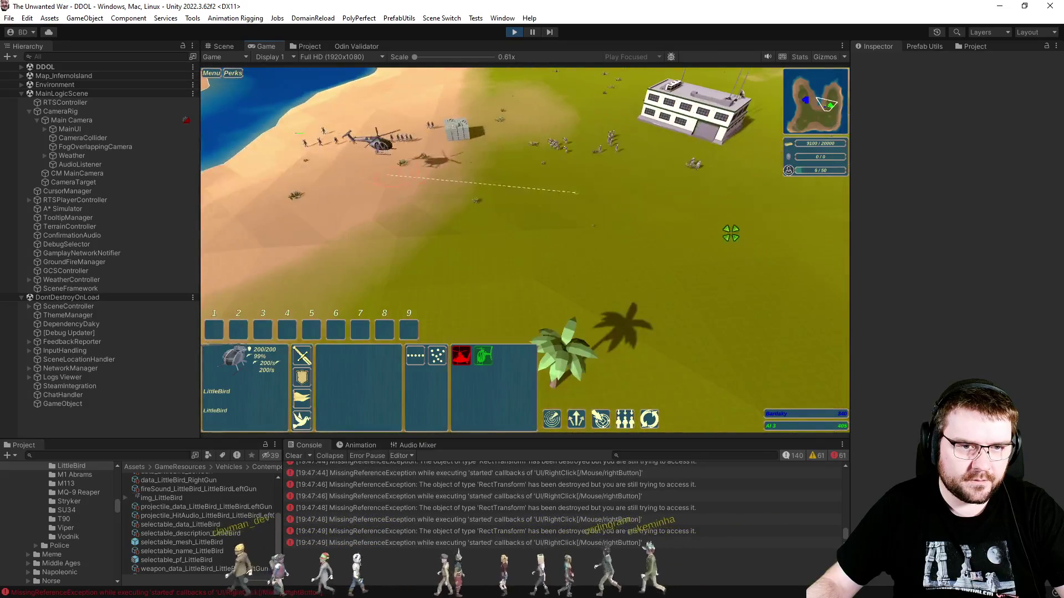
key(d)
scroll(586, 241, up, 3)
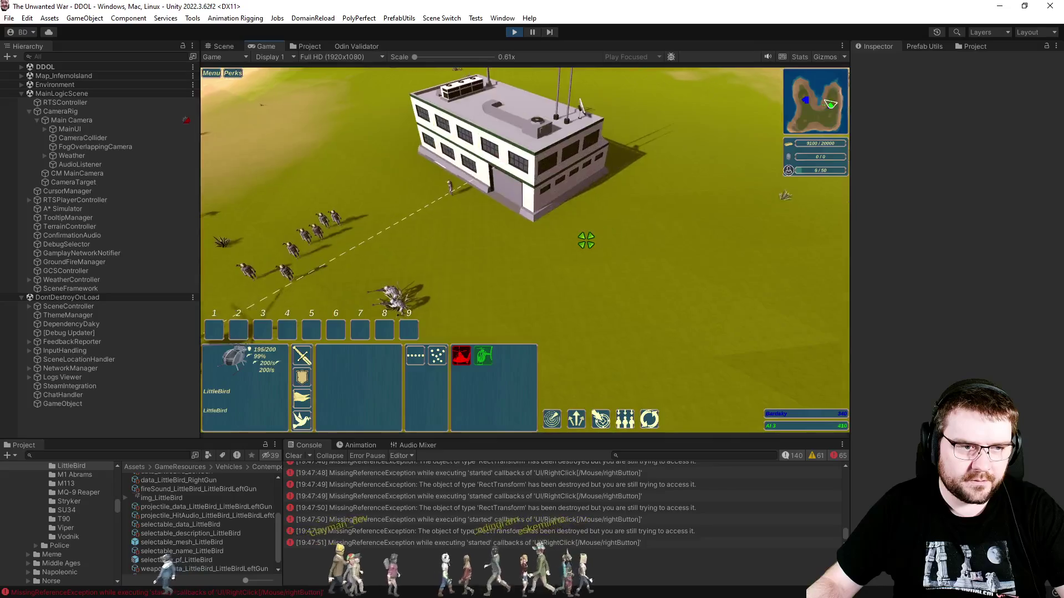
scroll(586, 240, down, 3)
key(a)
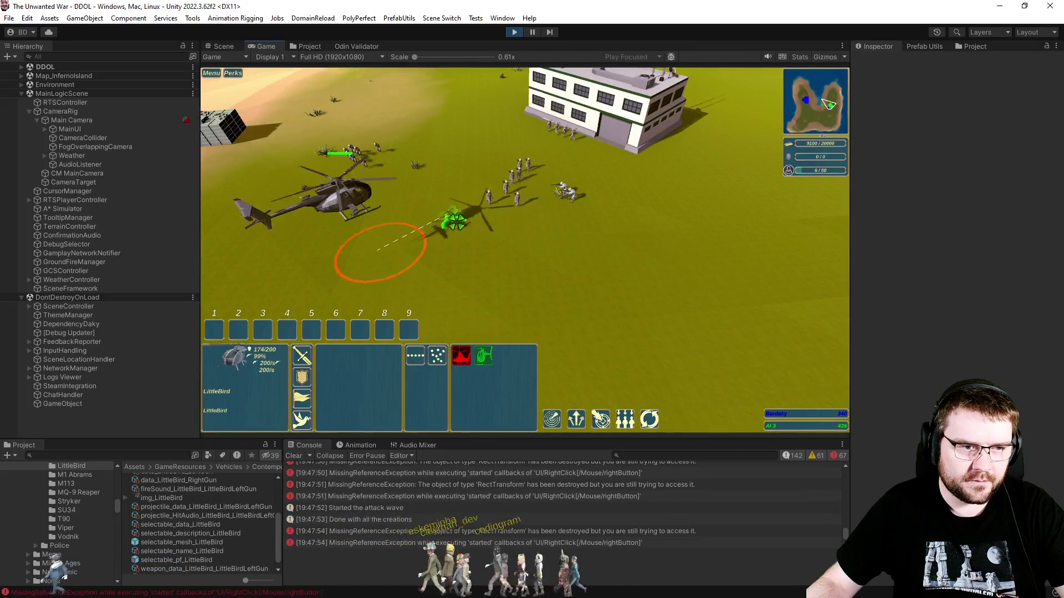
scroll(587, 240, up, 1)
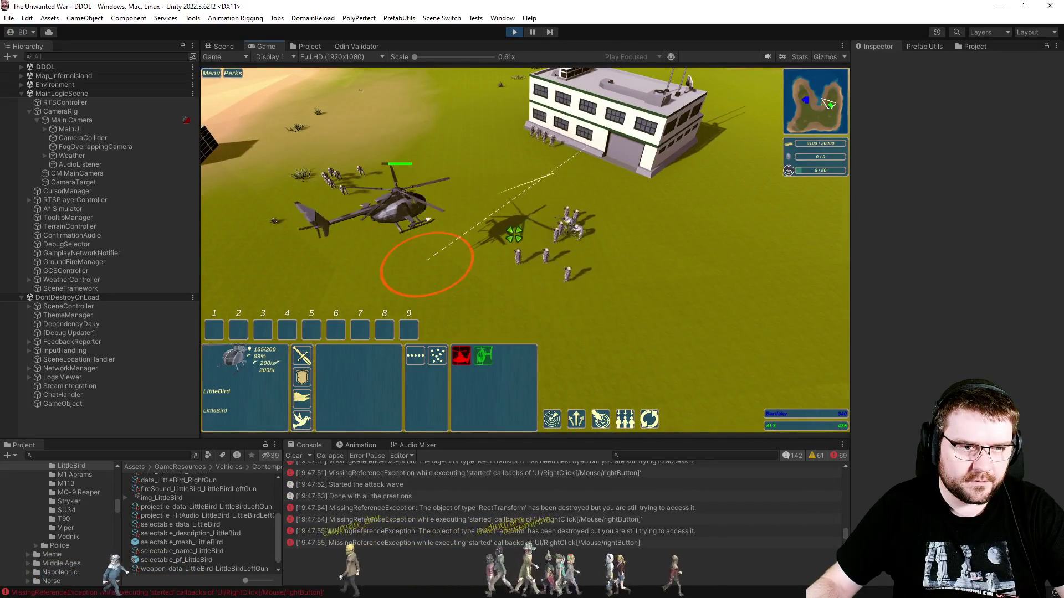
scroll(514, 235, up, 4)
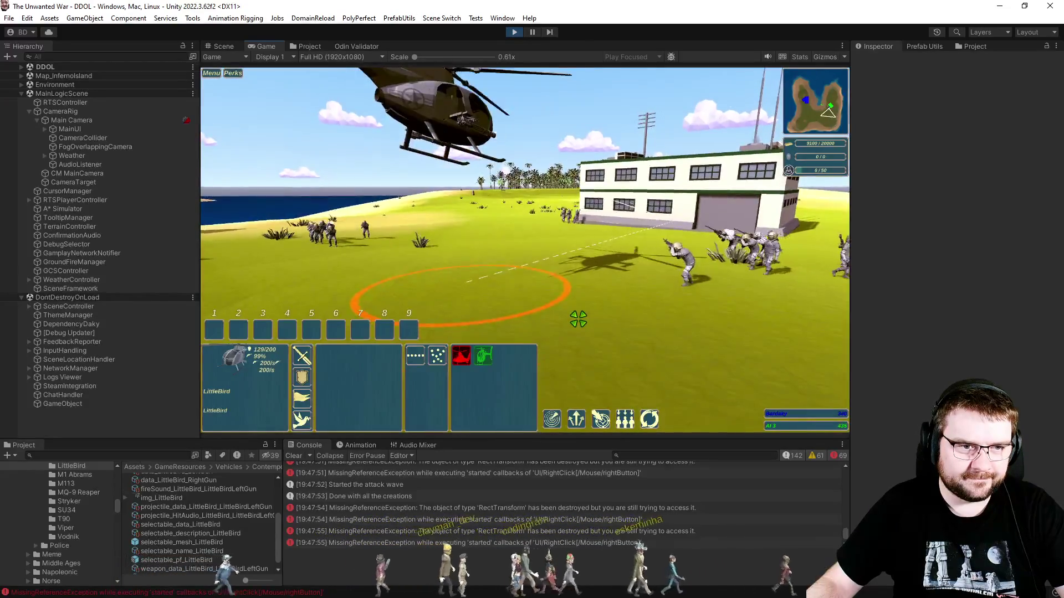
scroll(578, 320, down, 4)
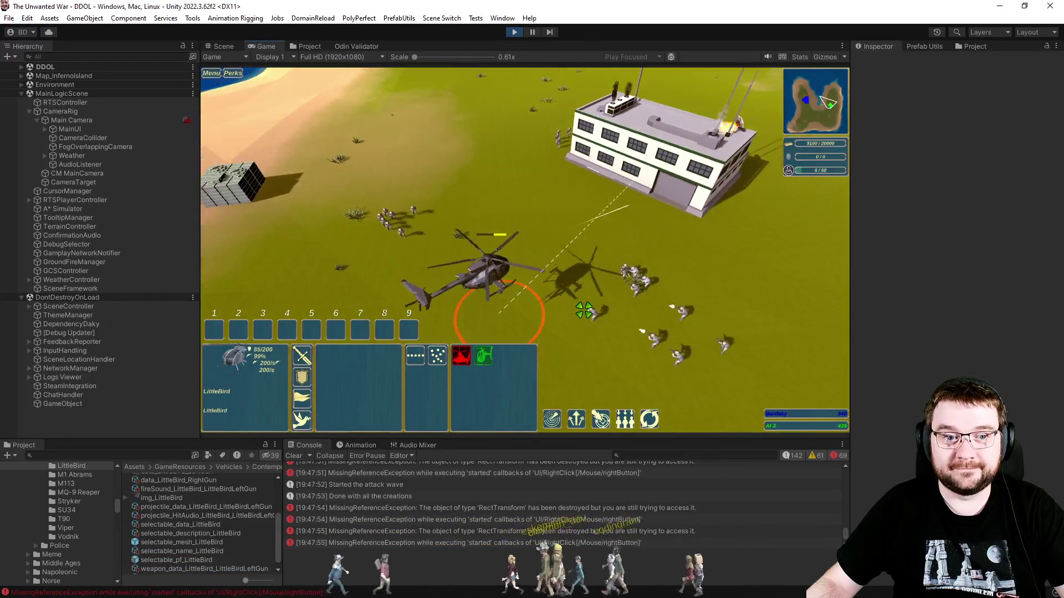
scroll(583, 310, down, 2)
scroll(584, 311, up, 3)
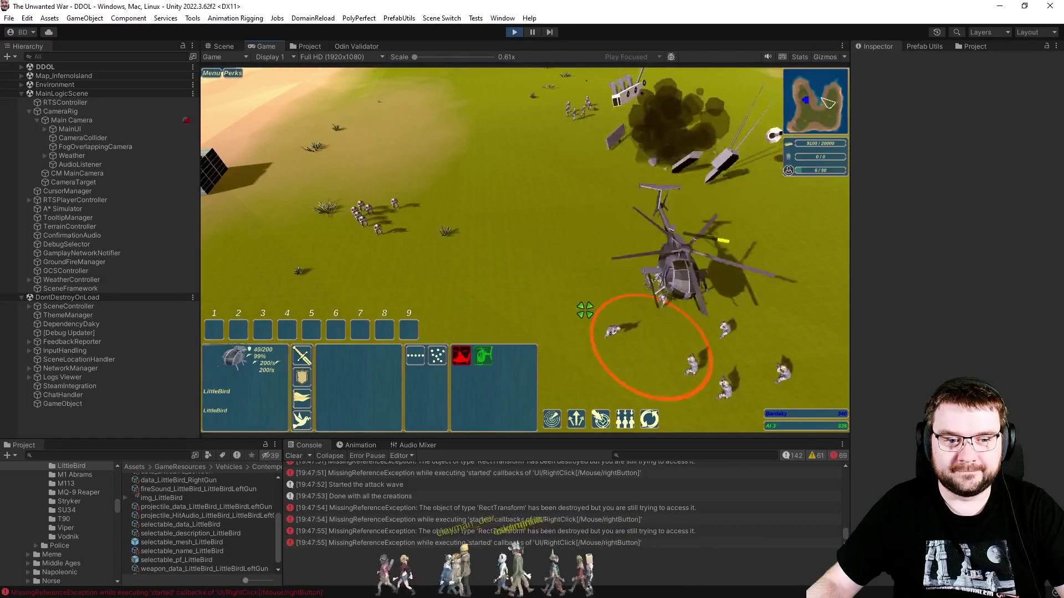
scroll(586, 299, down, 2)
right_click(408, 157)
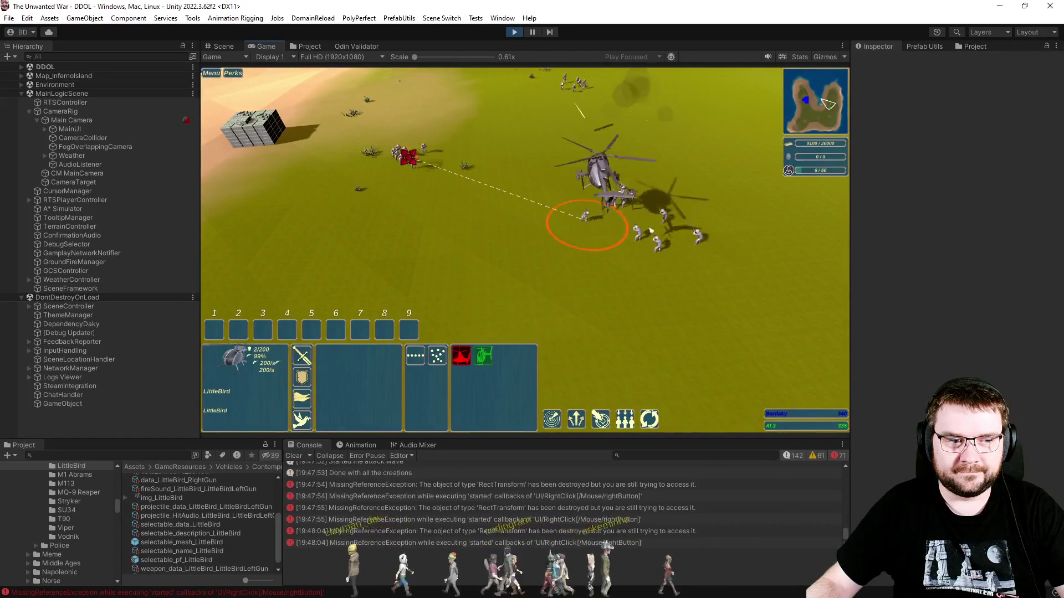
Watch the helicopter get shot down, then clear the Console messages.
scroll(546, 264, up, 3)
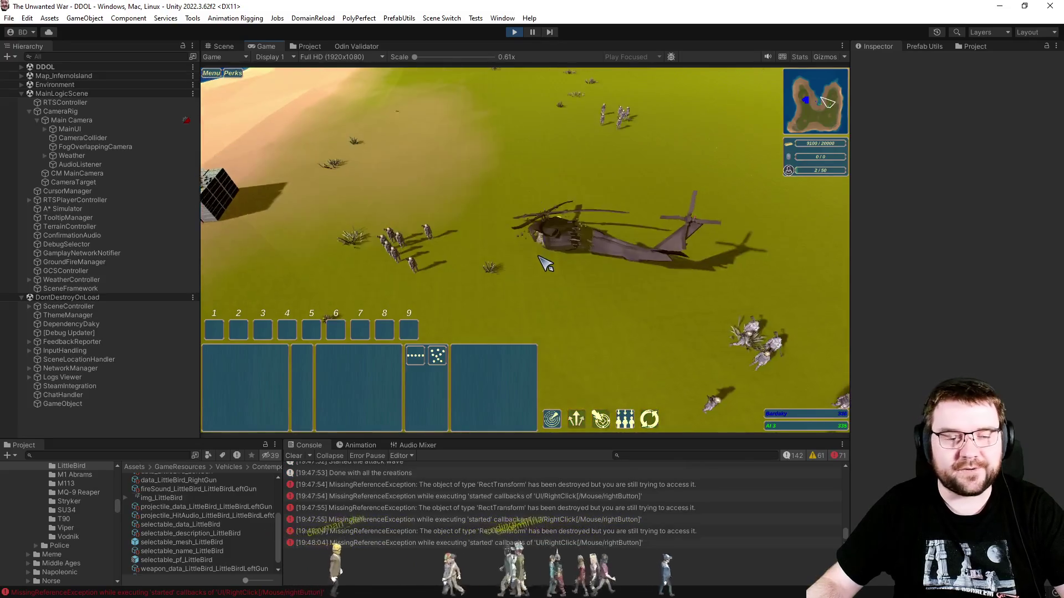
scroll(560, 264, down, 5)
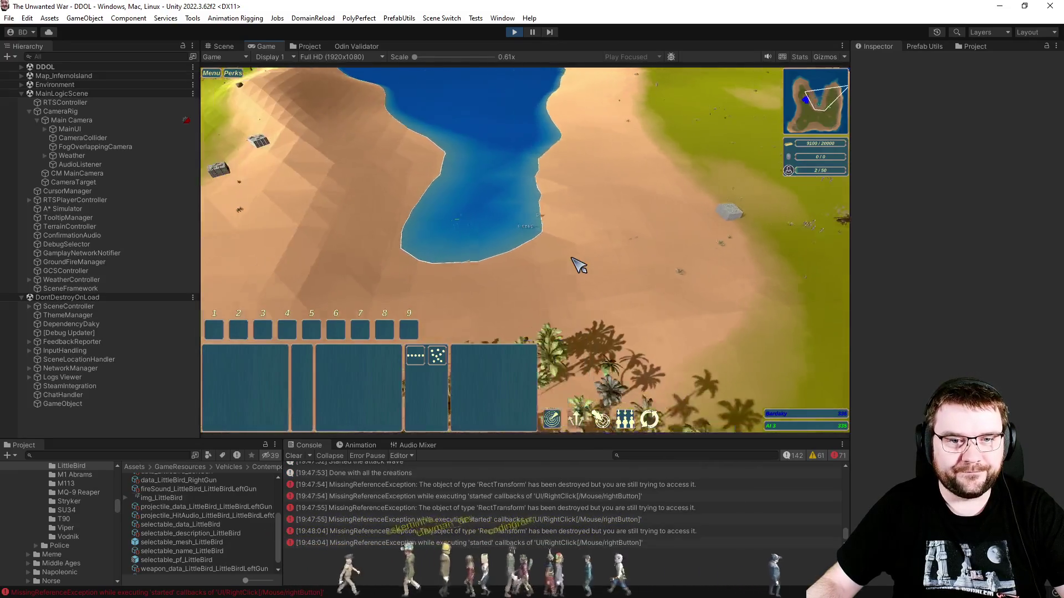
scroll(576, 269, up, 5)
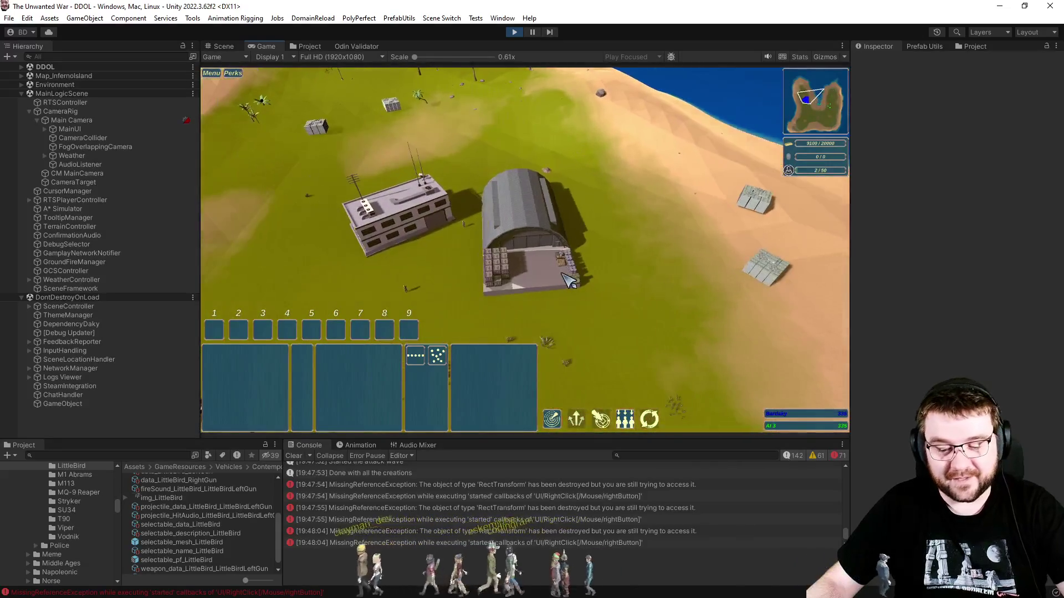
scroll(557, 291, up, 3)
click(296, 456)
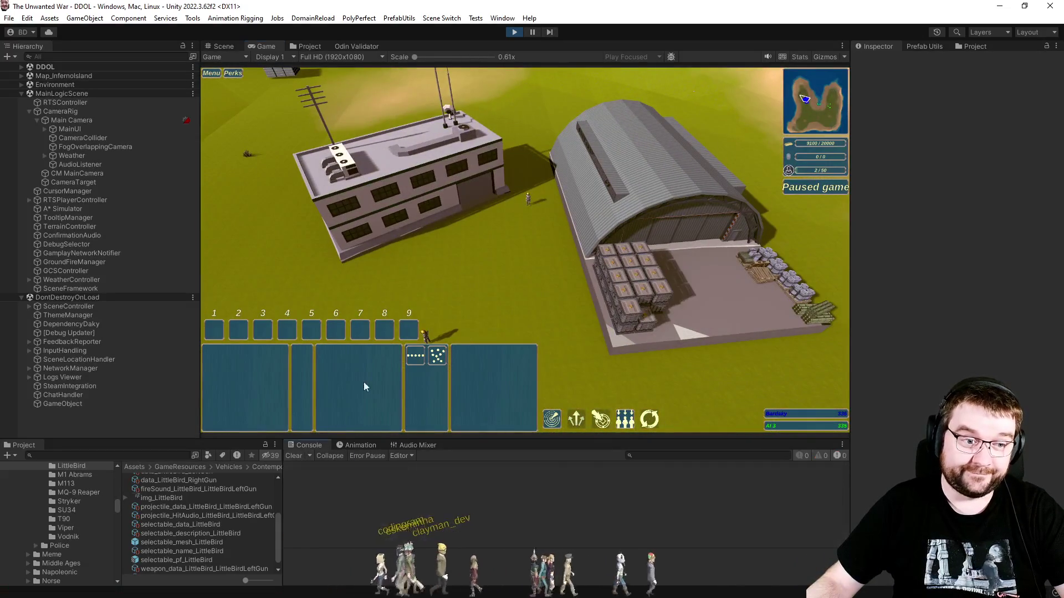
Select the Contractor and bring up the HESCOLine build card in the Scene view.
drag(503, 167, 575, 271)
mouse_move(372, 366)
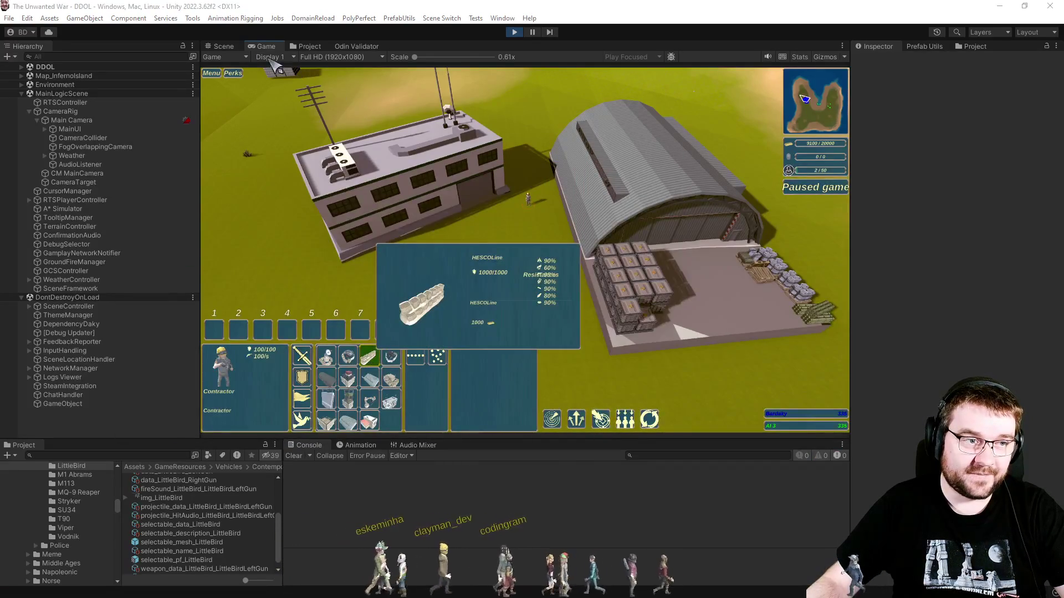
click(221, 48)
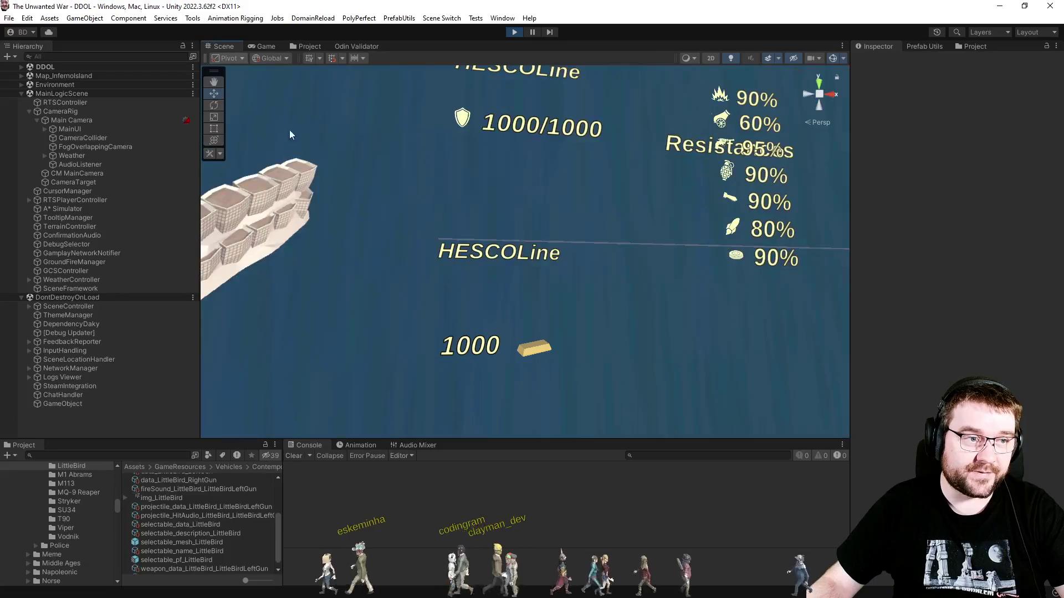
Select the TMP SubMeshUI under Resistances that draws the resistance icons.
click(754, 175)
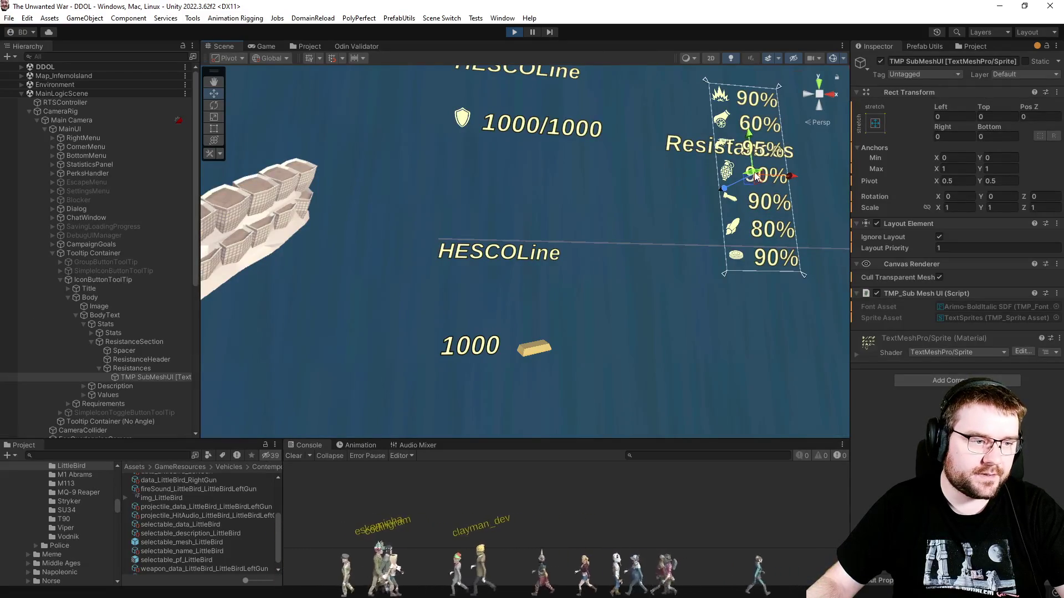
drag(661, 292, 571, 291)
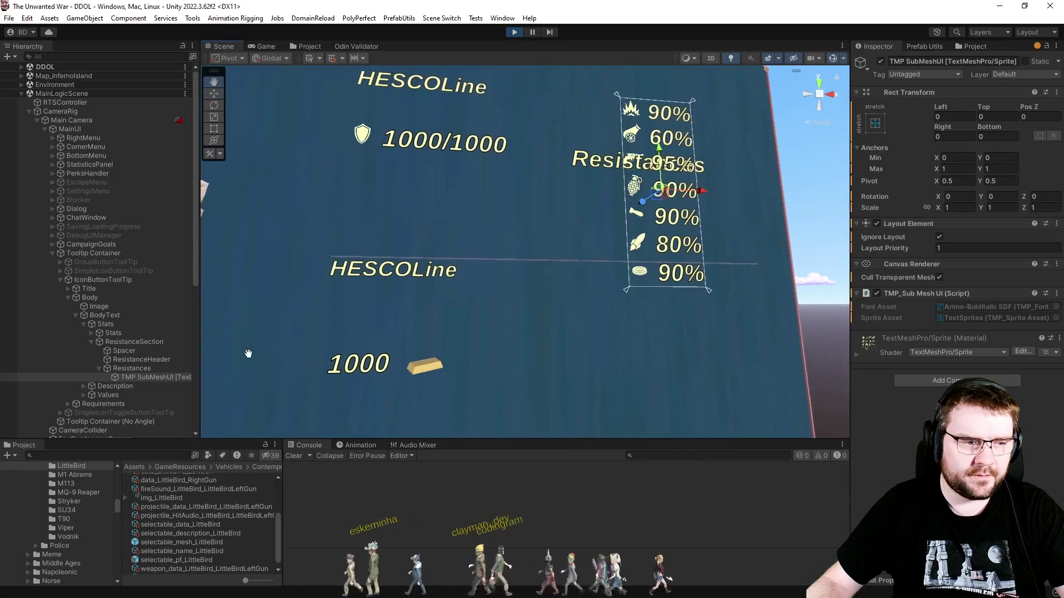
click(140, 368)
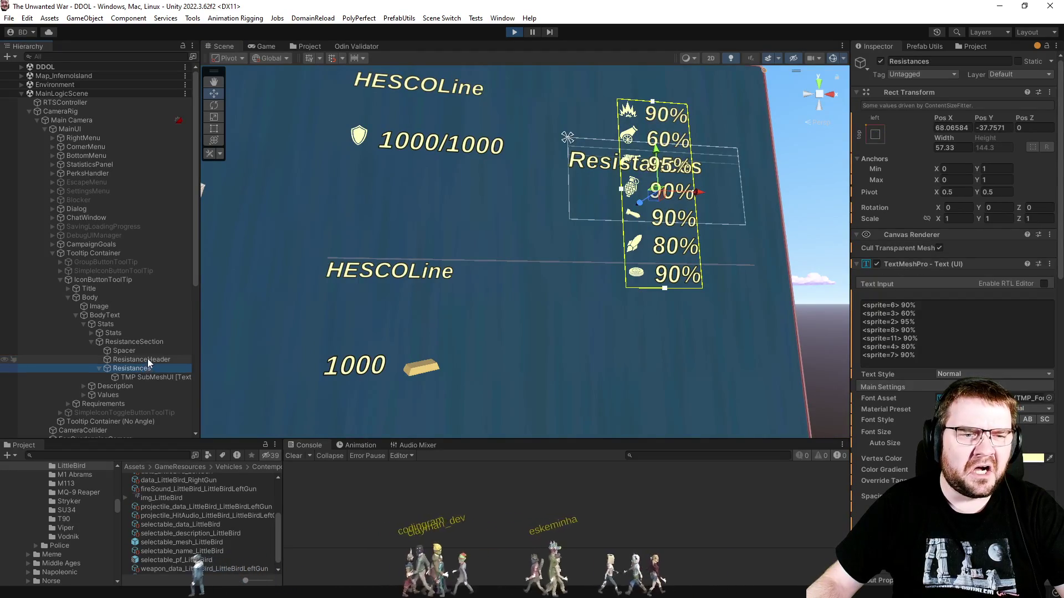
click(144, 375)
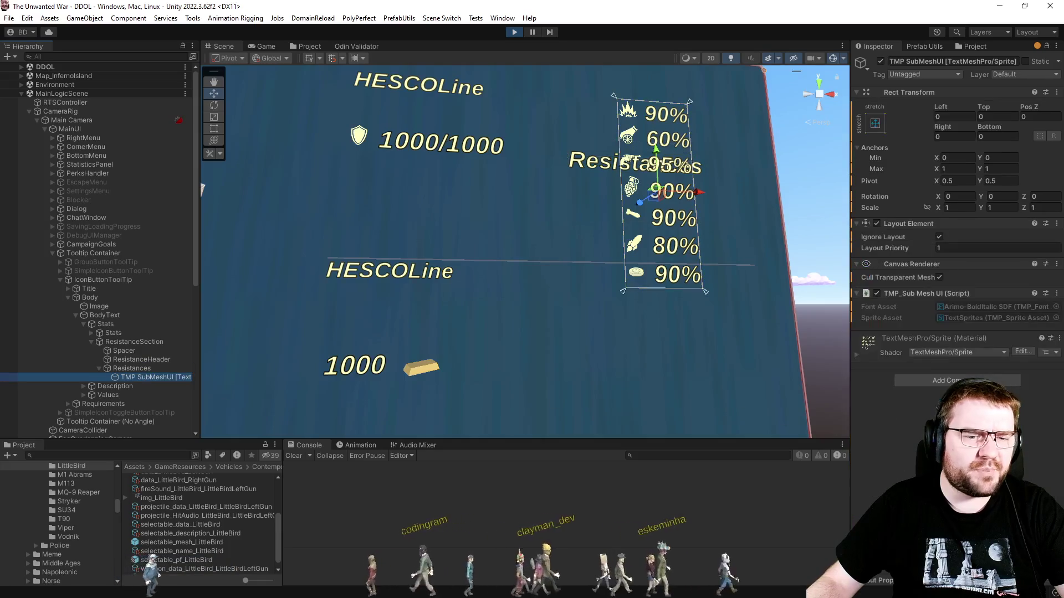
click(957, 380)
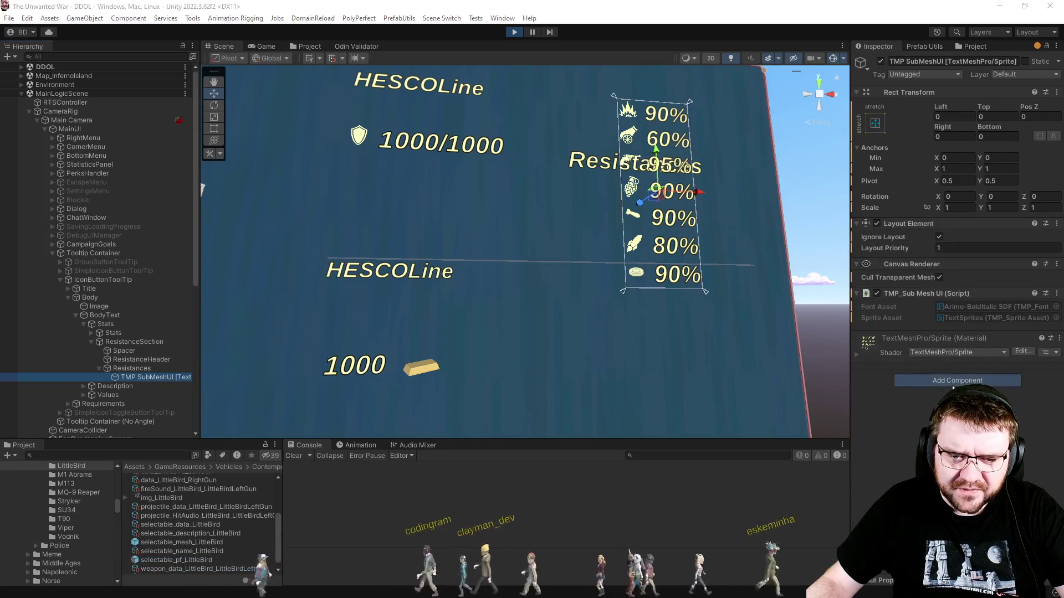
Add a Content Size Fitter to TMP SubMeshUI with Preferred Size horizontal and vertical fit.
click(922, 420)
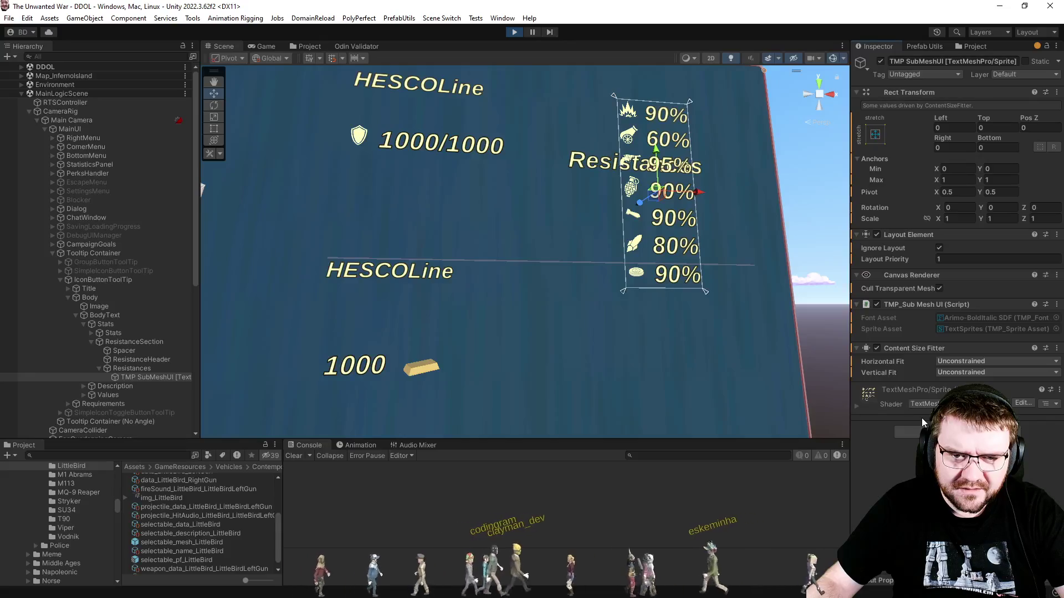
click(975, 361)
click(967, 383)
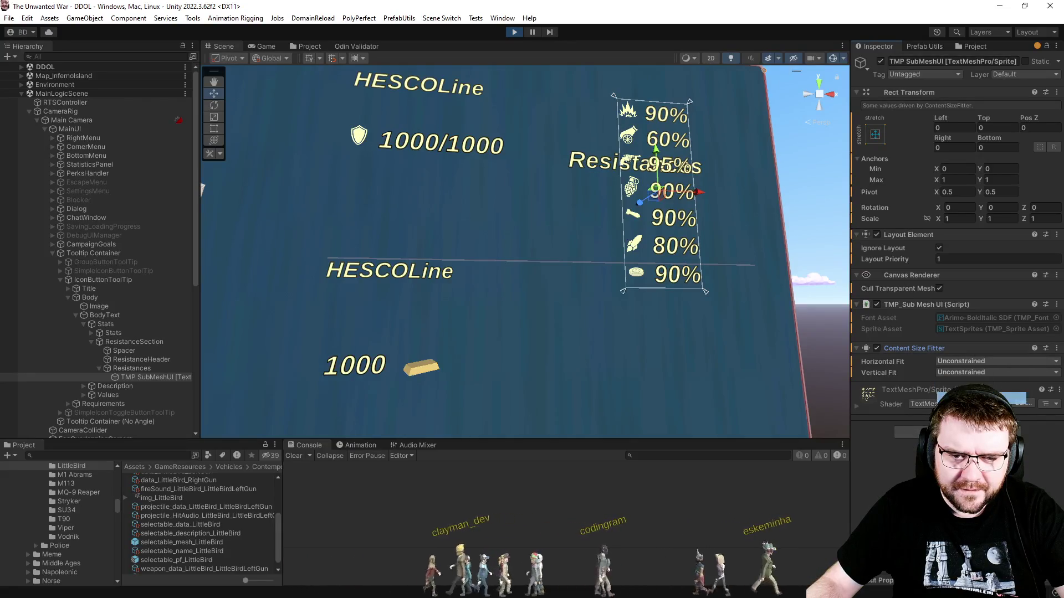
click(965, 372)
click(964, 394)
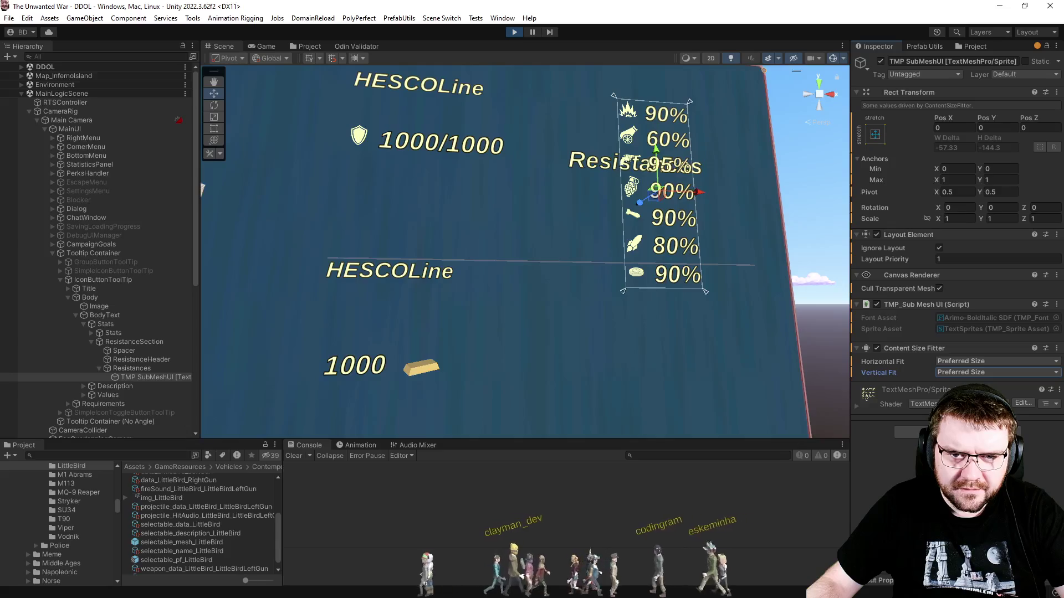
click(133, 369)
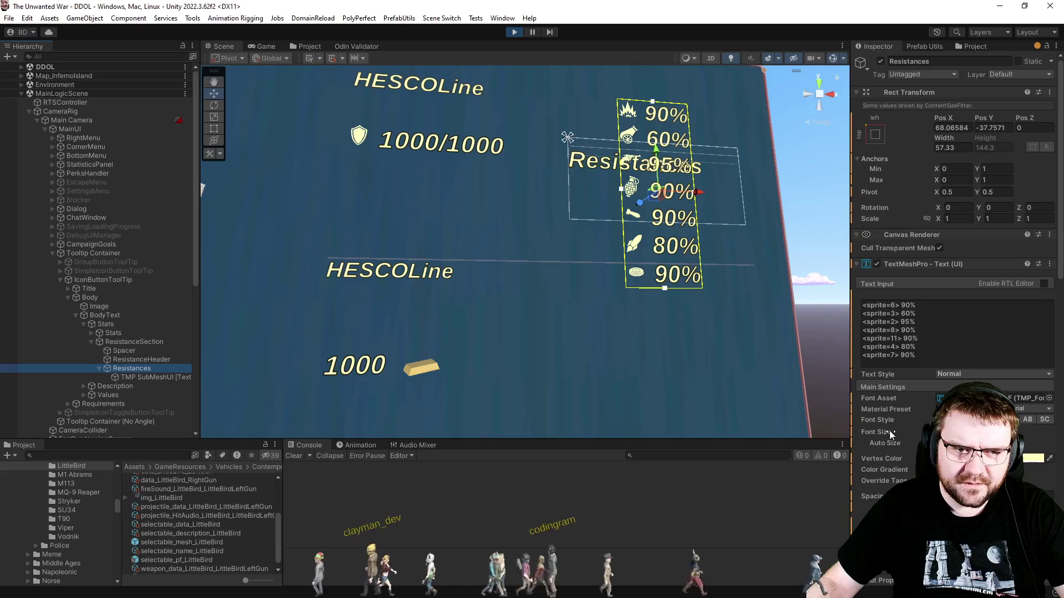
scroll(890, 429, down, 5)
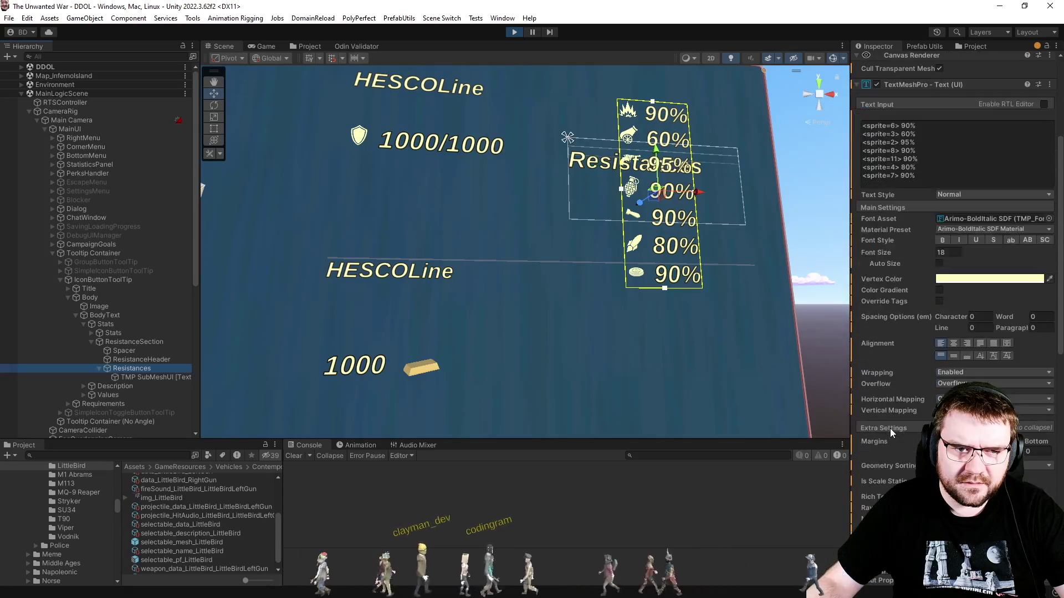
scroll(892, 416, up, 5)
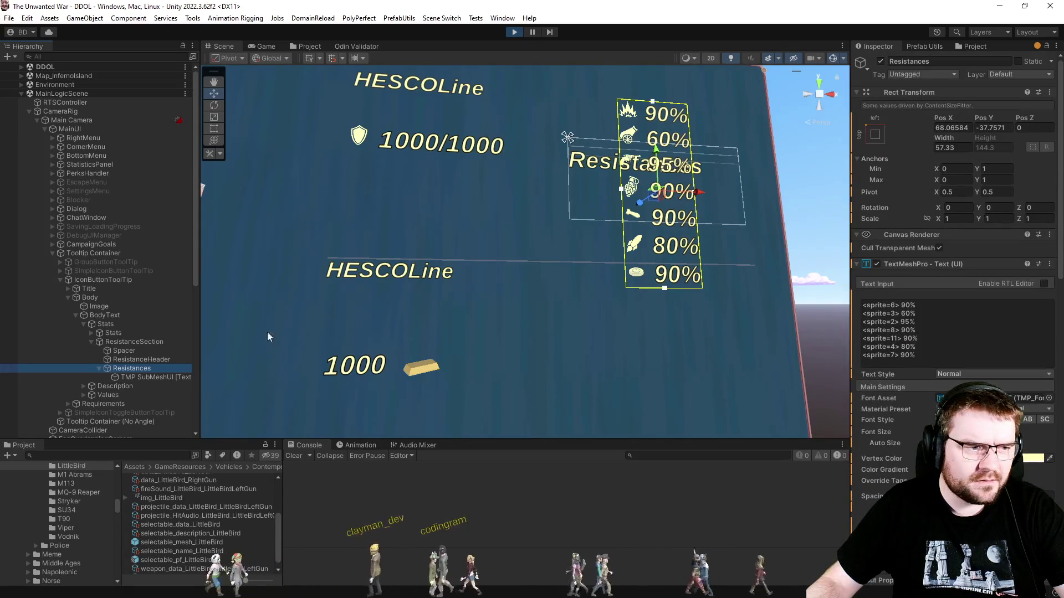
click(134, 341)
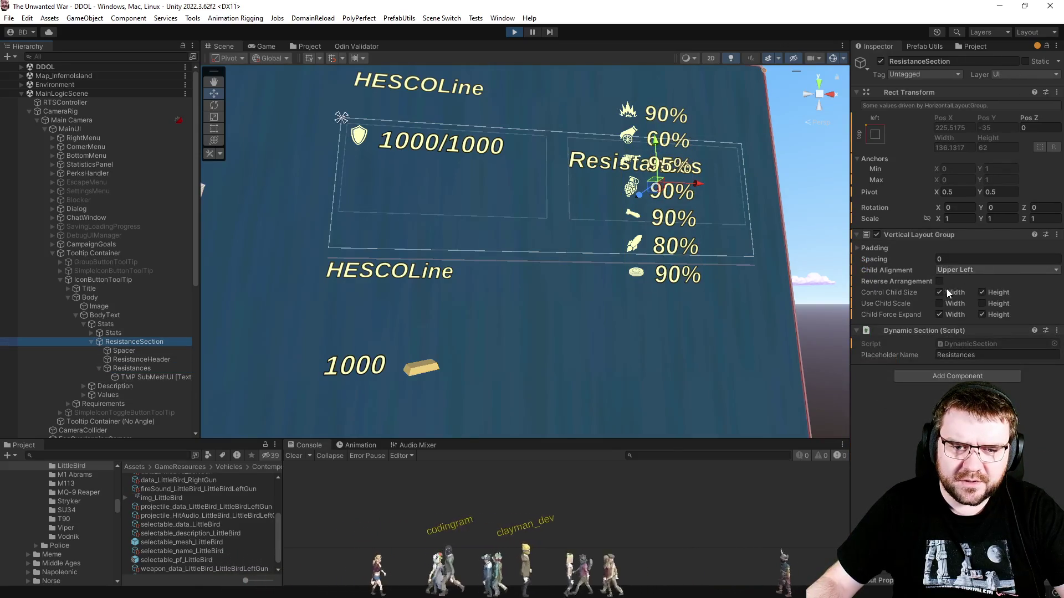
Turn off Control Child Size Height on ResistanceSection's Vertical Layout Group.
click(997, 293)
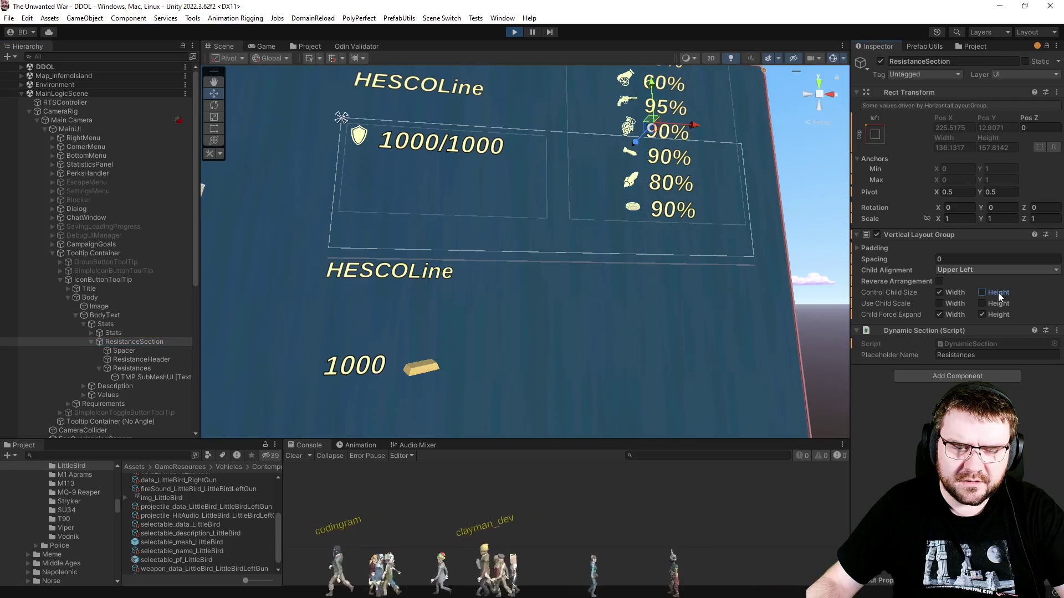
click(998, 292)
click(998, 315)
click(999, 314)
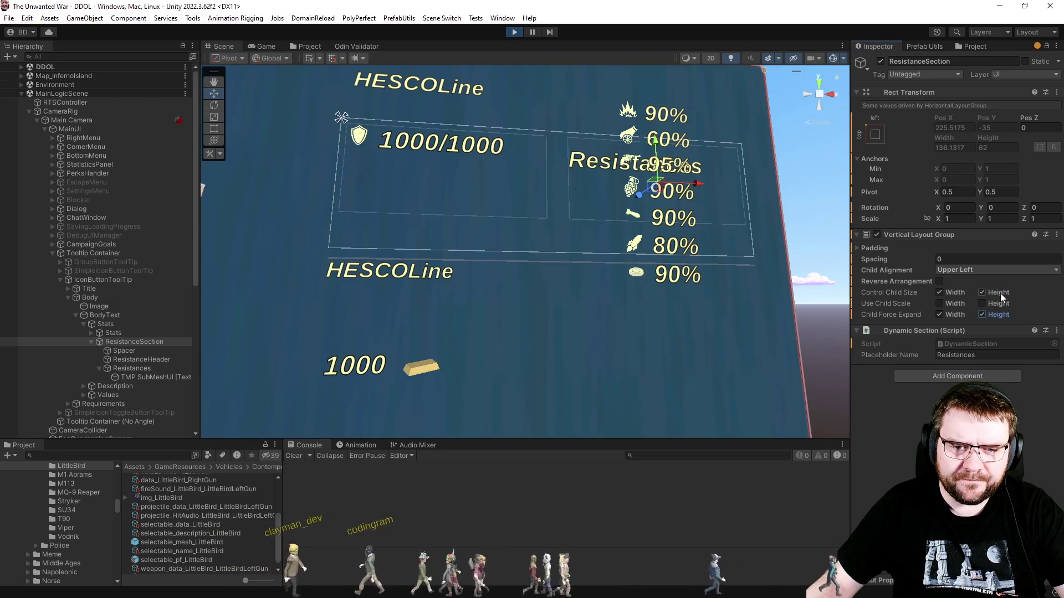
click(1000, 291)
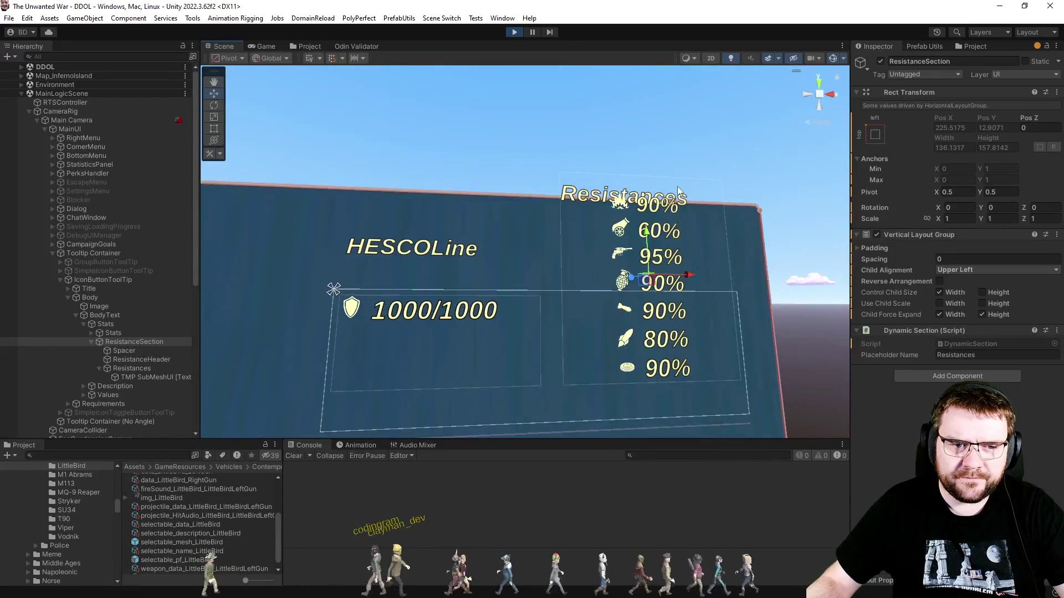
Set the ResistanceHeader height to 20 and return to the Game view.
click(126, 367)
click(132, 358)
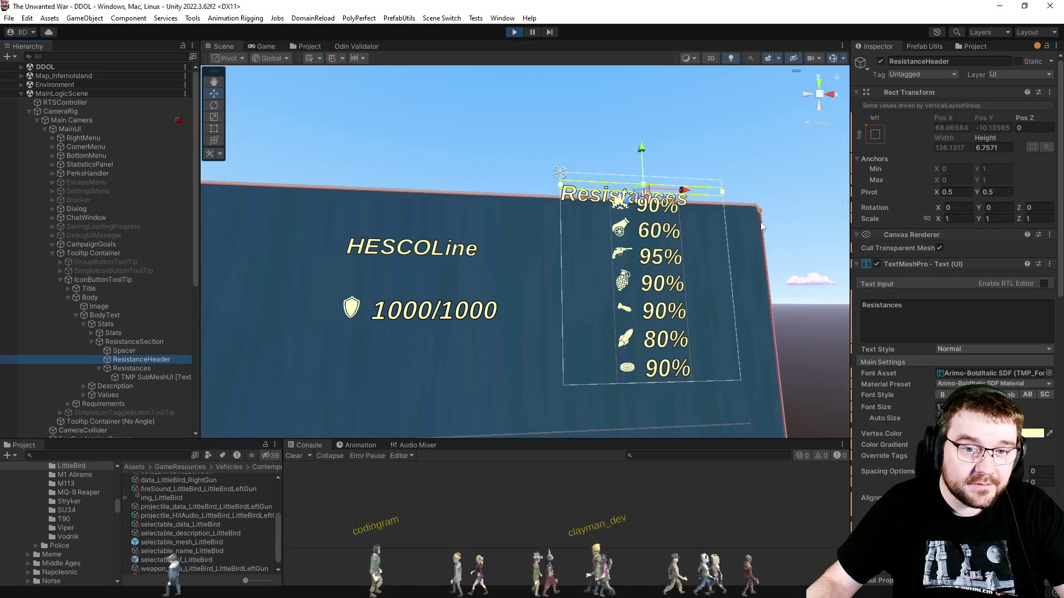
text(20)
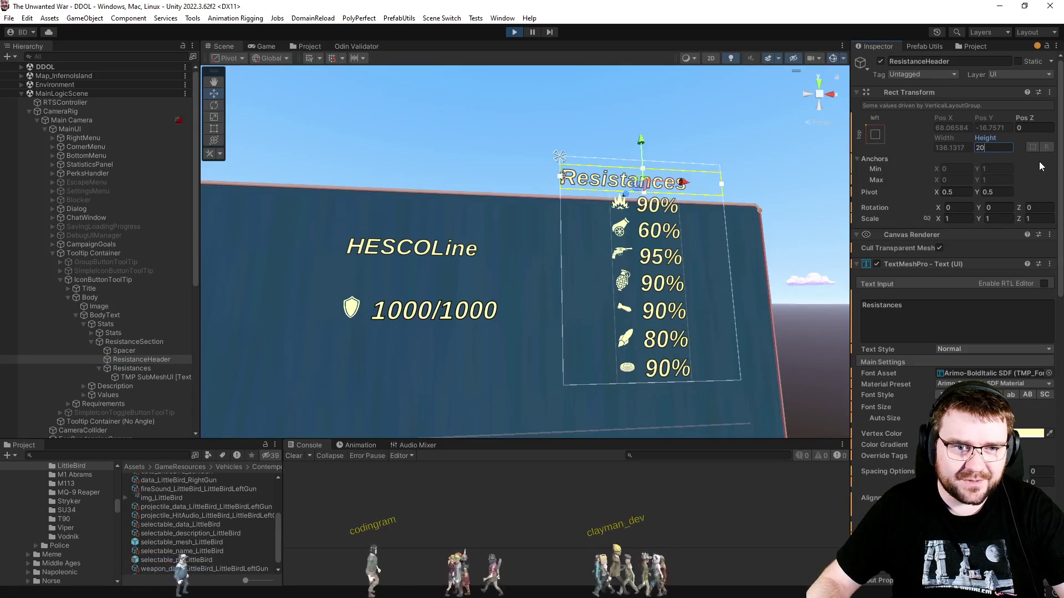
click(266, 47)
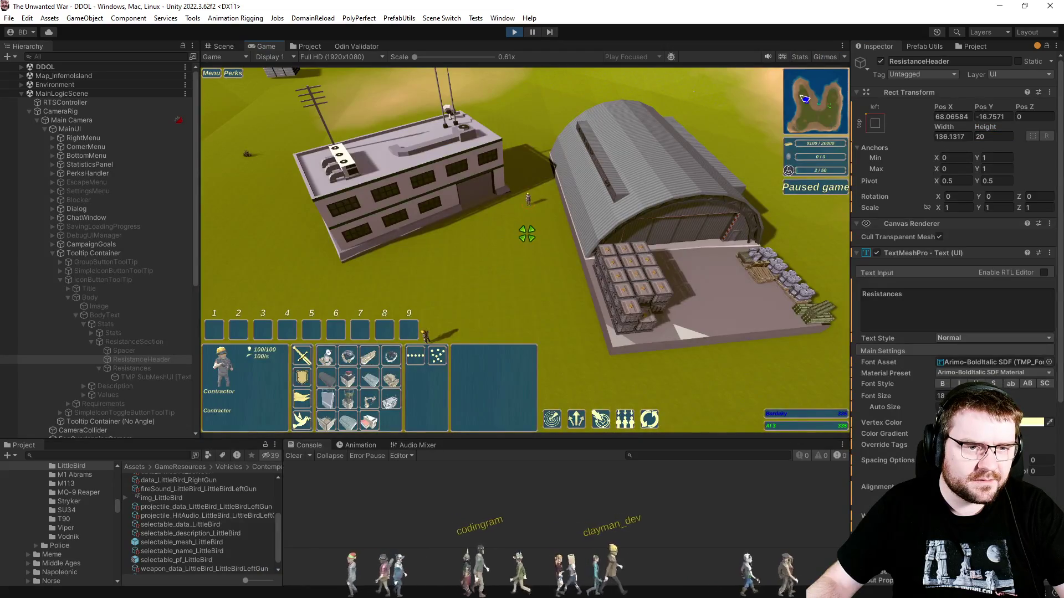
Disable the Stats object's Layout Element so Stats stretches to about 199 height.
mouse_move(371, 358)
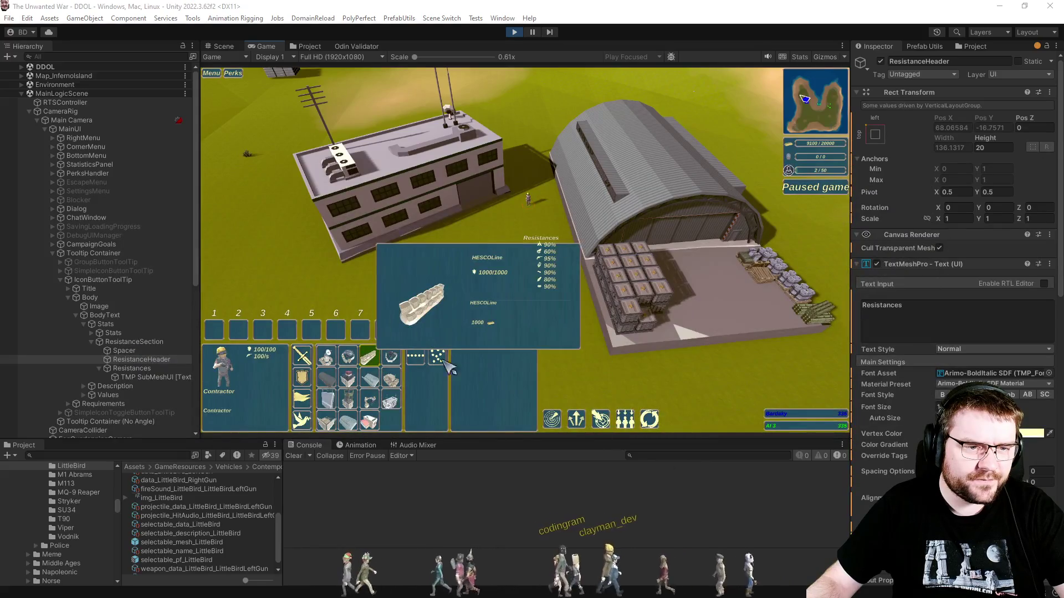
click(121, 342)
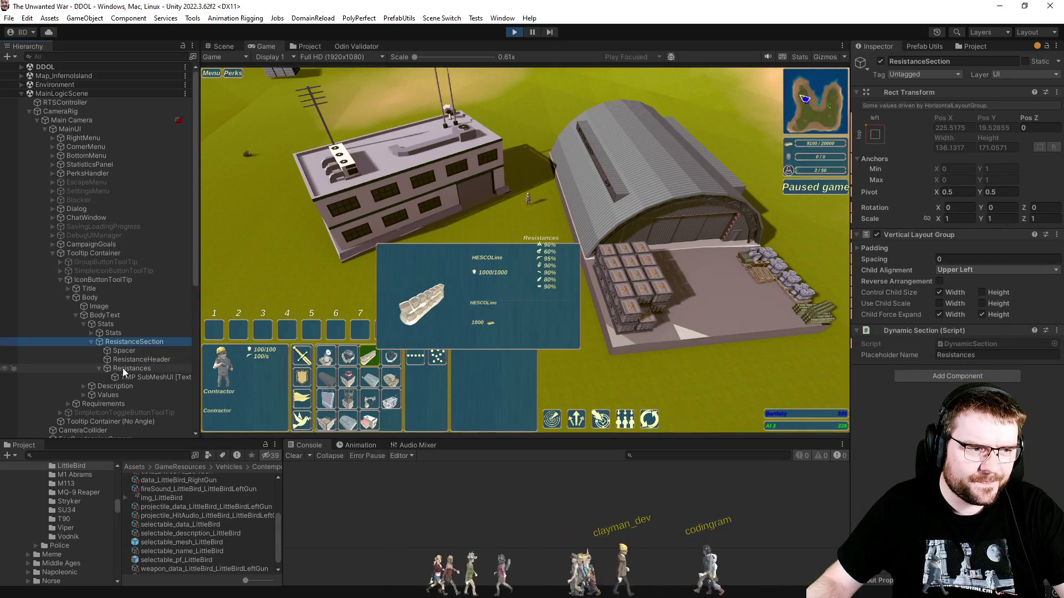
click(107, 324)
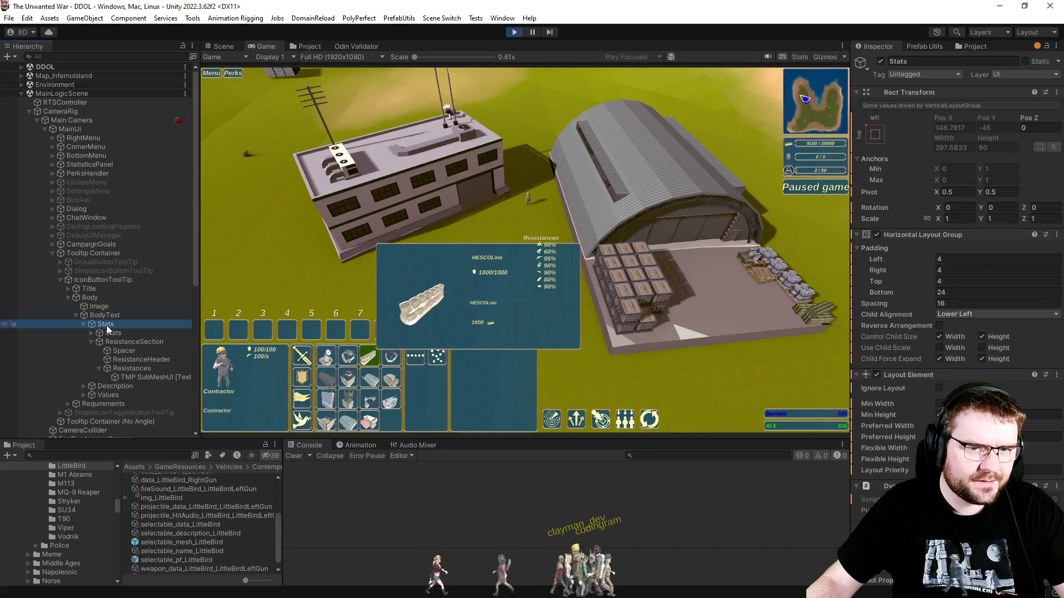
key(ctrl+shift+a)
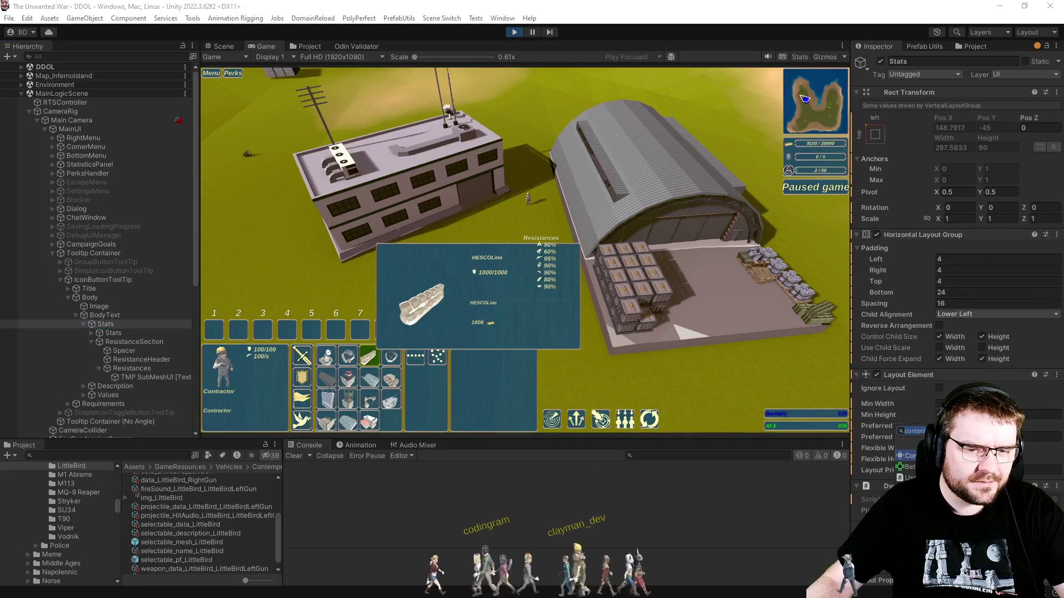
key(Return)
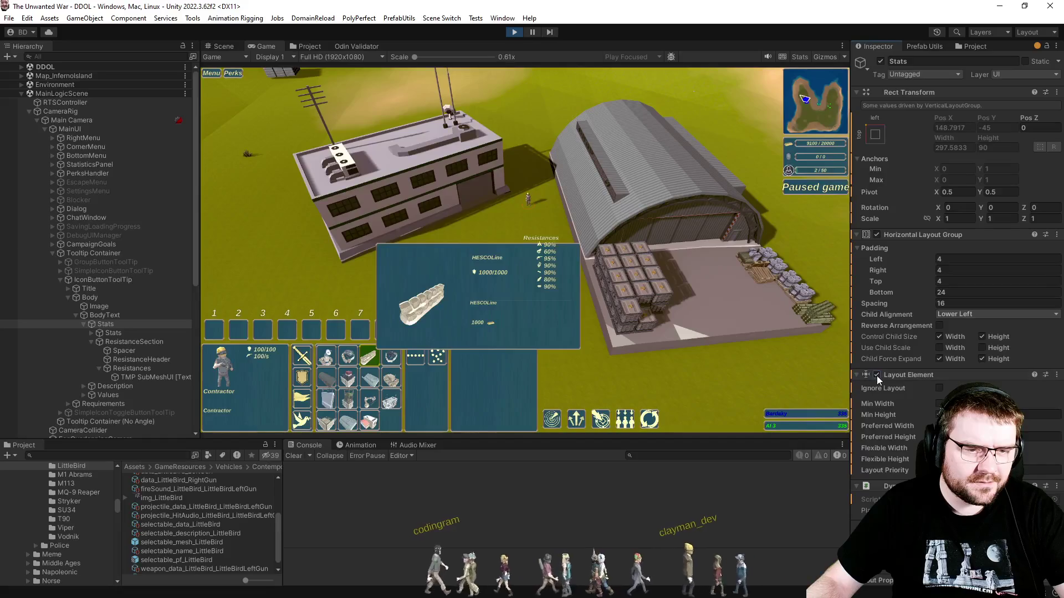
click(876, 376)
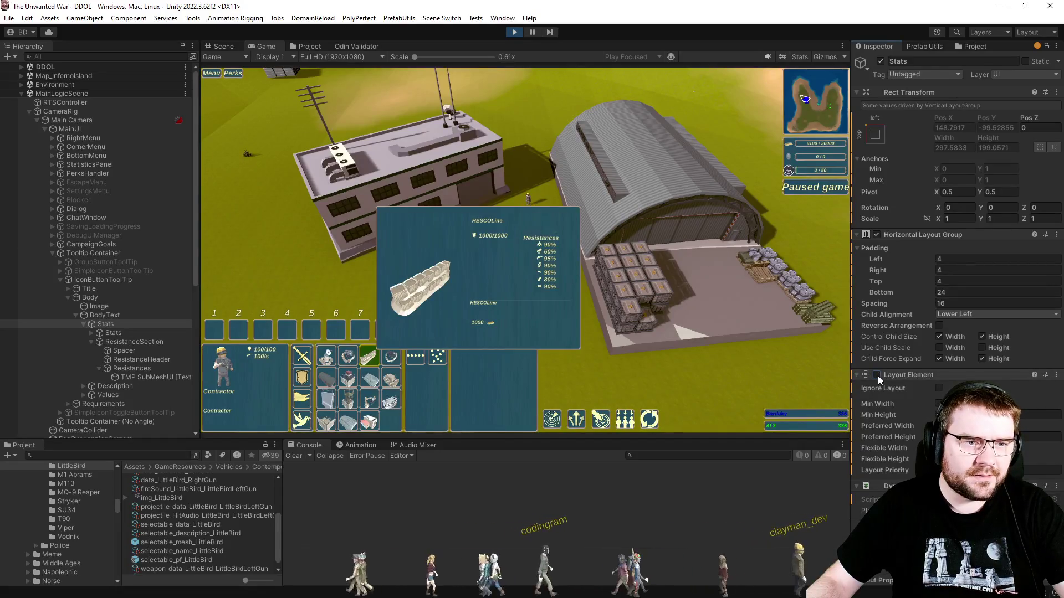
click(878, 375)
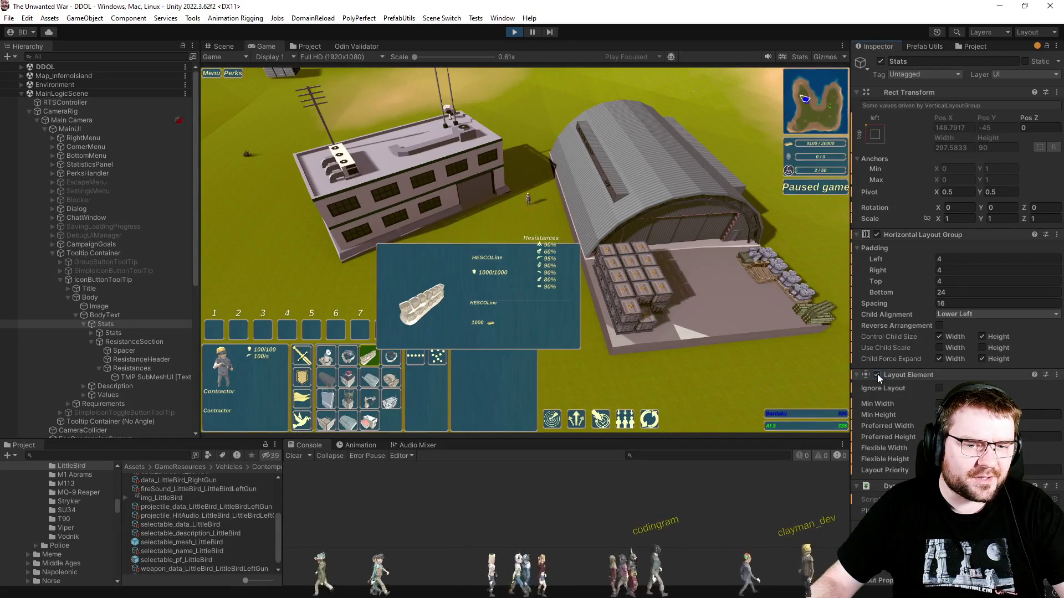
click(877, 375)
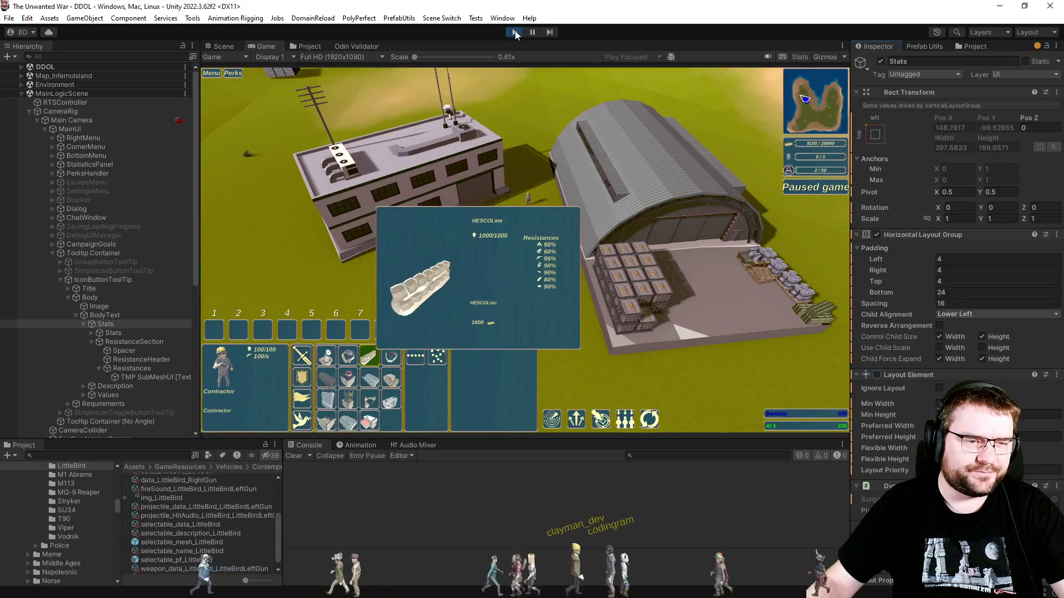
click(128, 376)
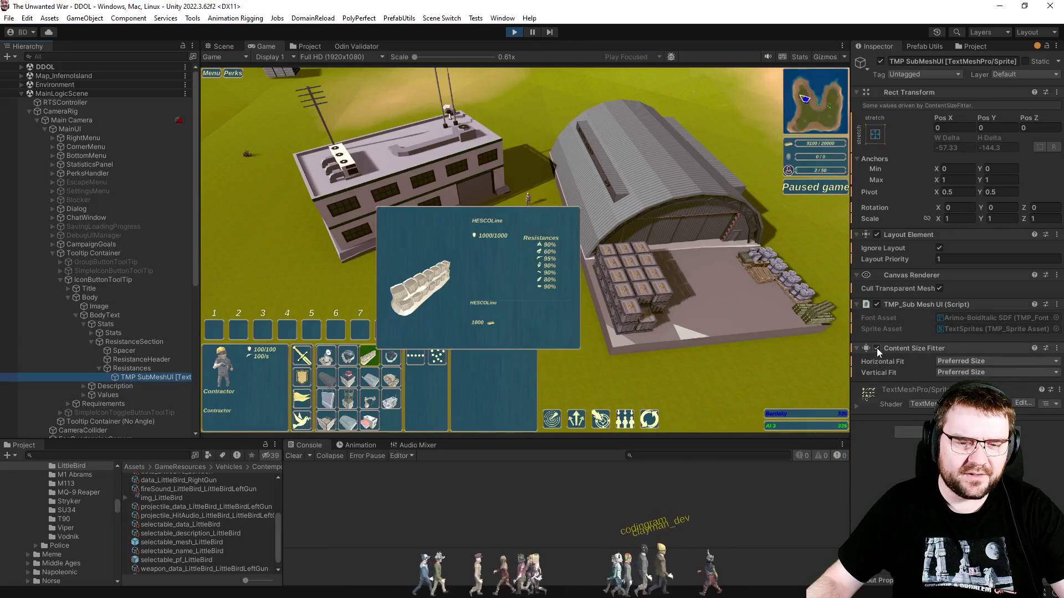
Remove the Content Size Fitter from both TMP SubMeshUI and the Resistances text.
click(877, 348)
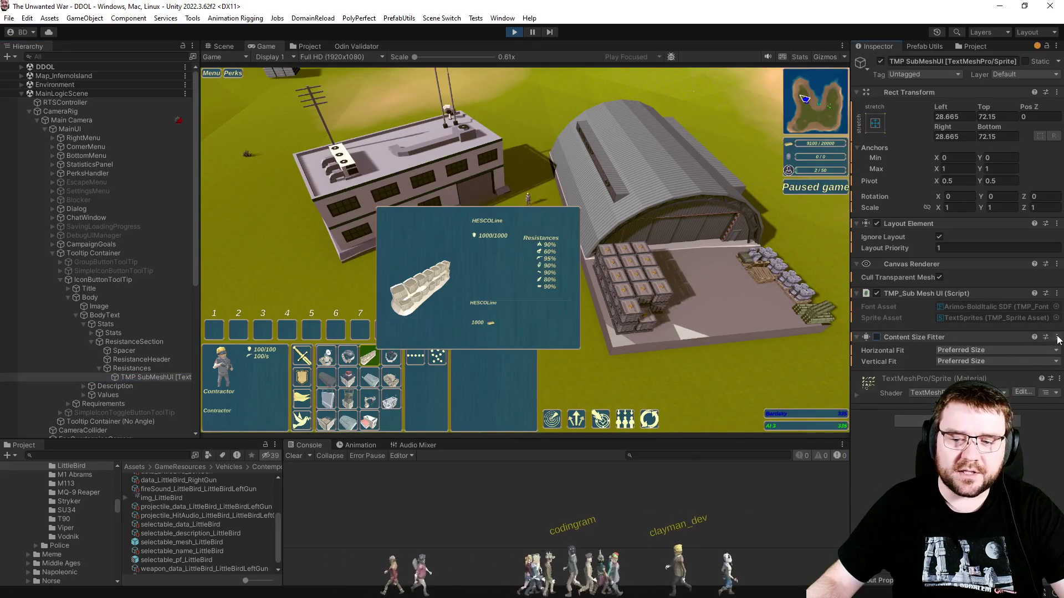
click(1056, 337)
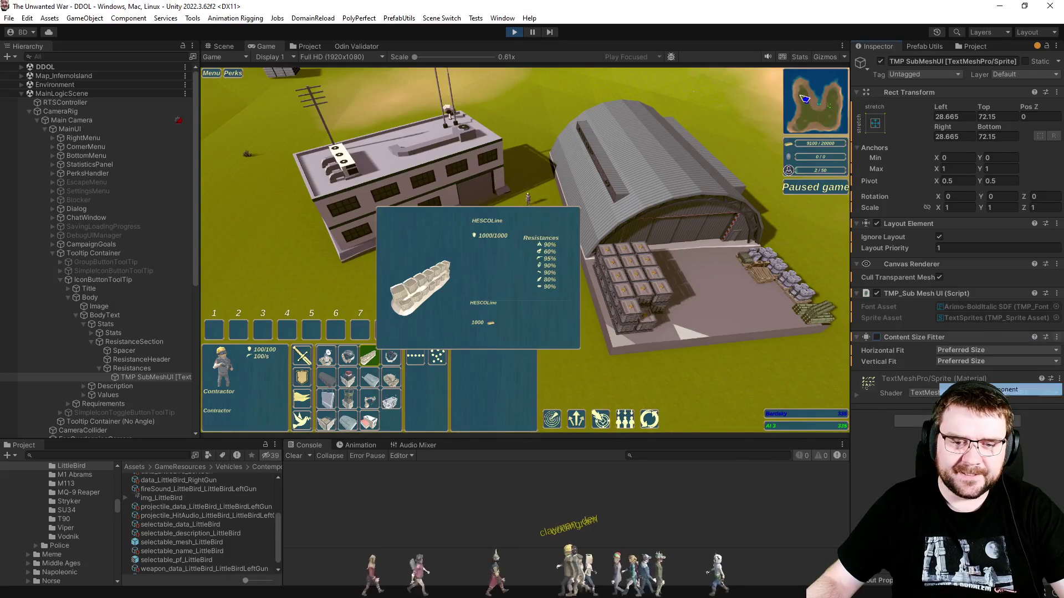
click(981, 389)
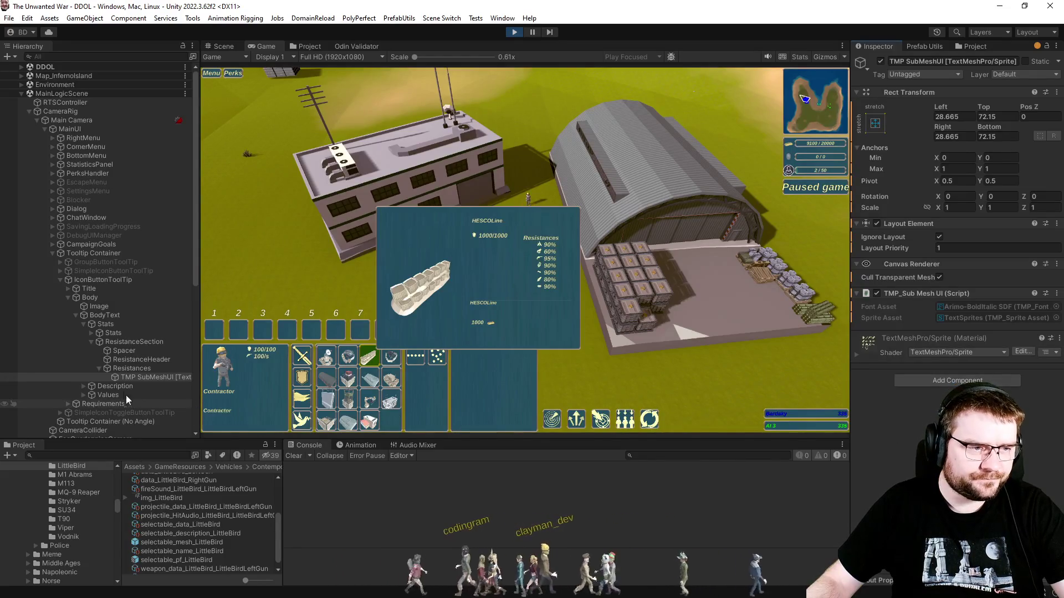
click(128, 367)
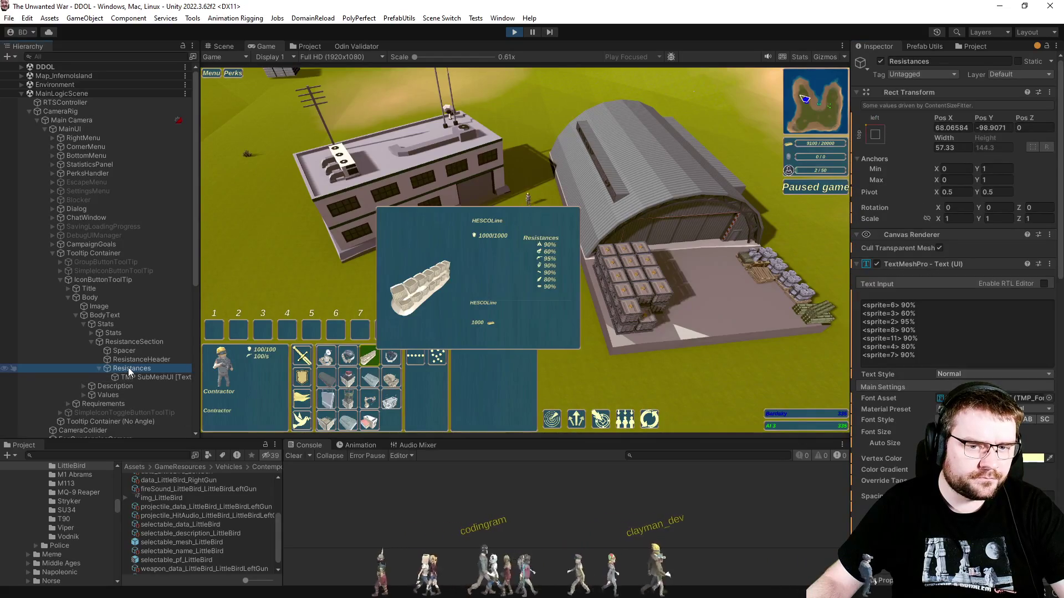
scroll(910, 440, down, 10)
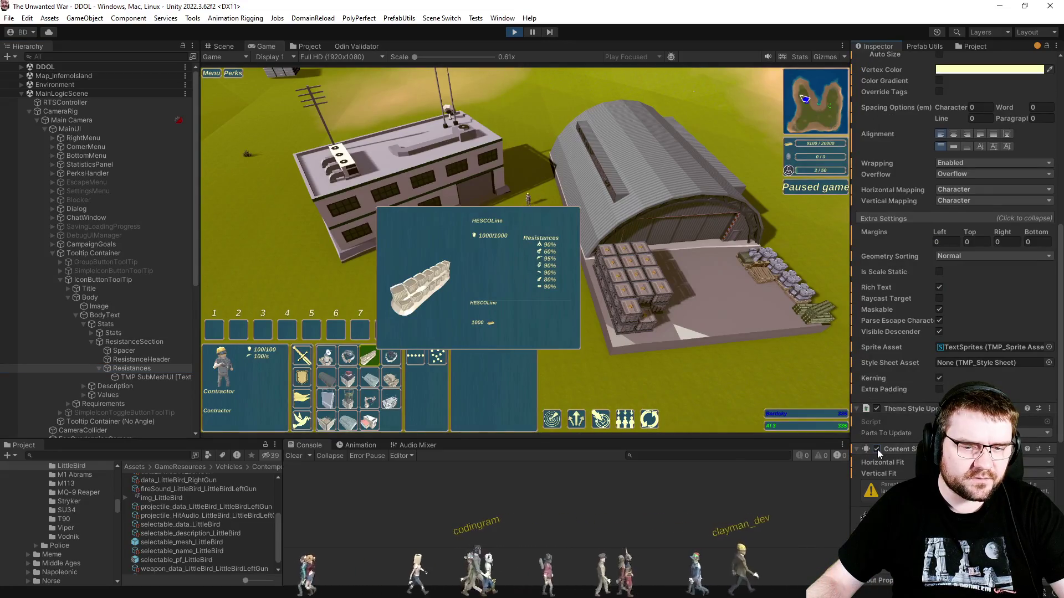
click(876, 450)
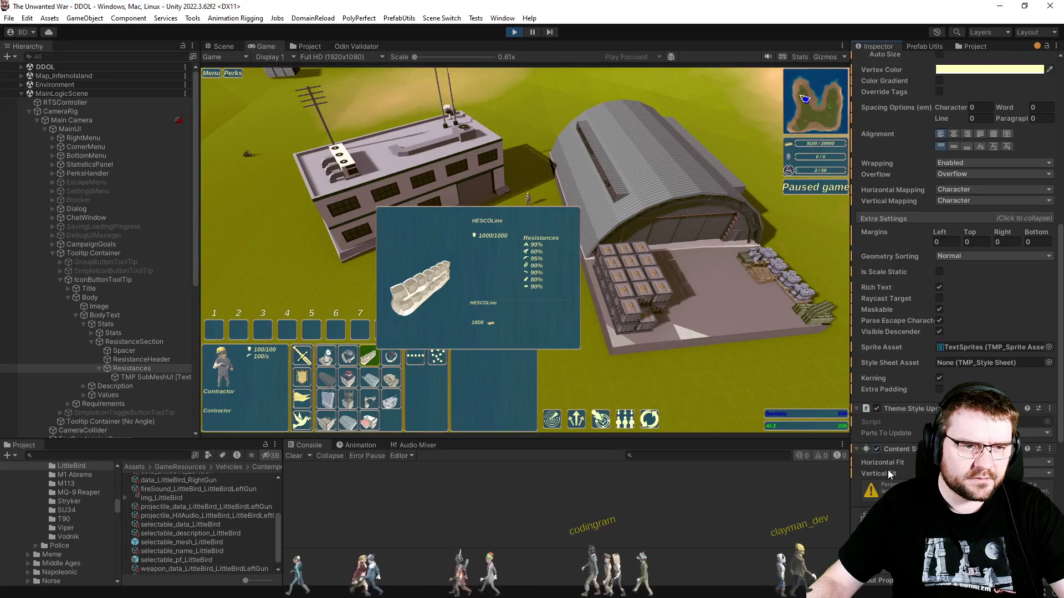
click(1049, 449)
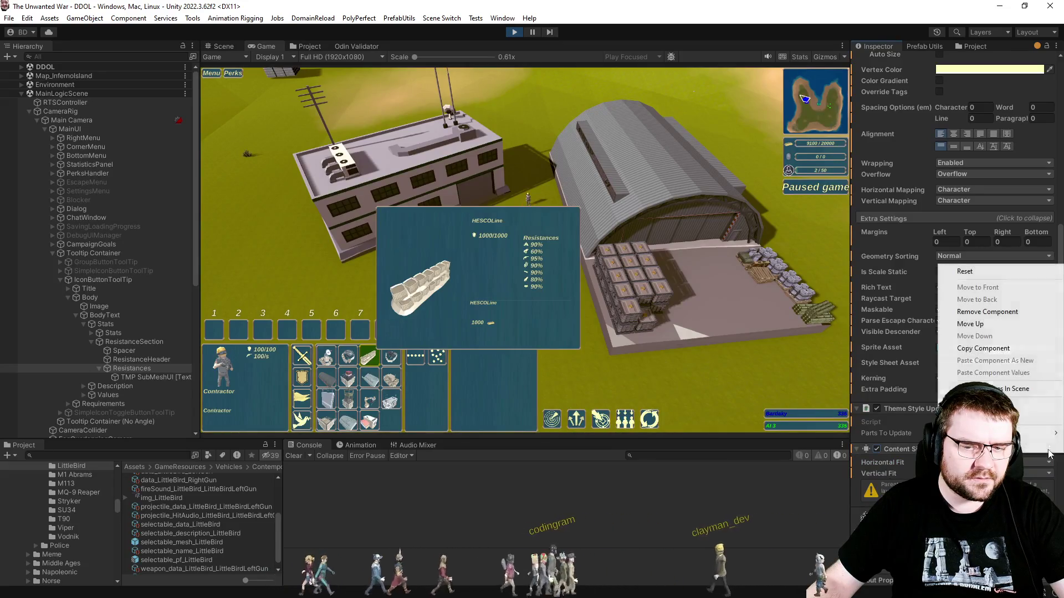
click(992, 314)
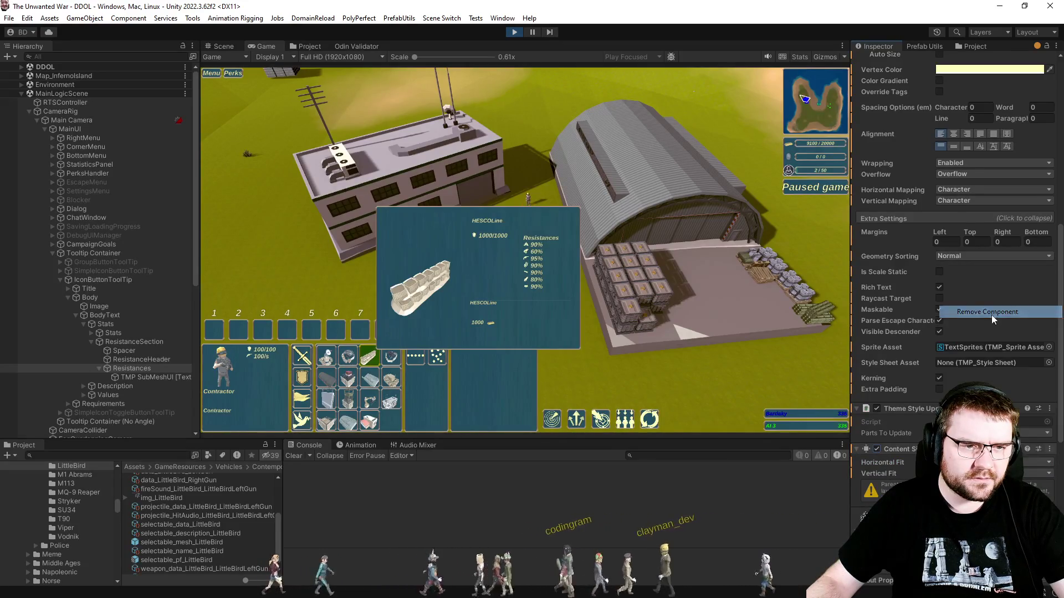
Re-enable Control Child Size Height on ResistanceSection and exit Play mode.
click(114, 342)
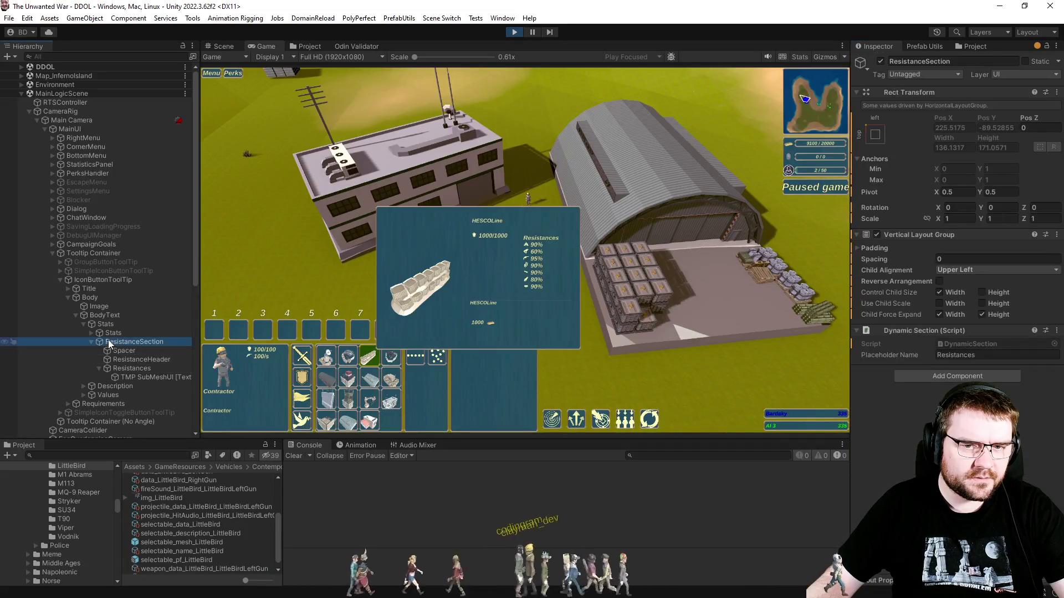
click(982, 293)
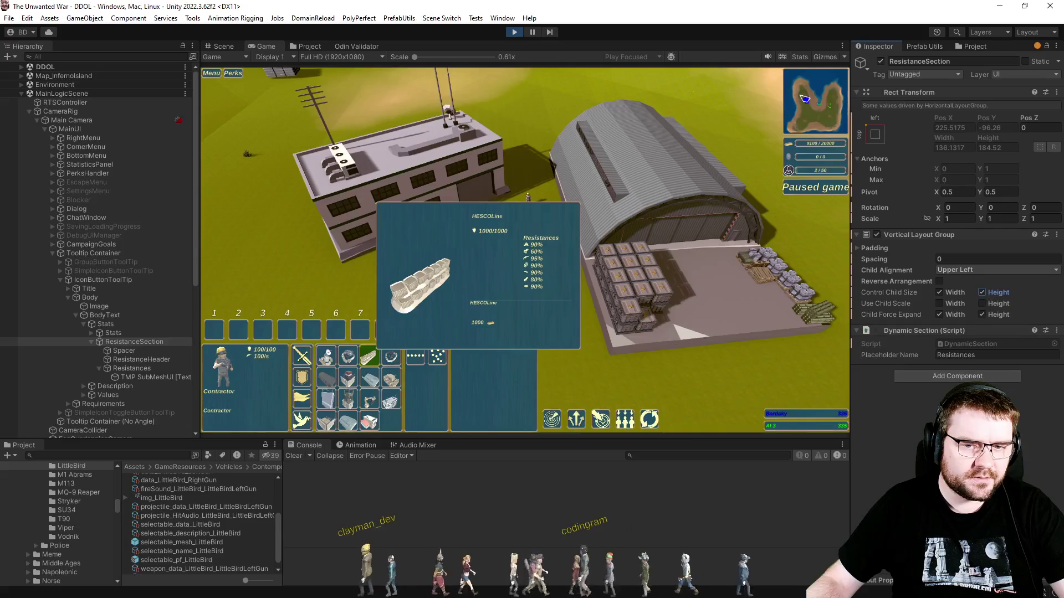
click(514, 33)
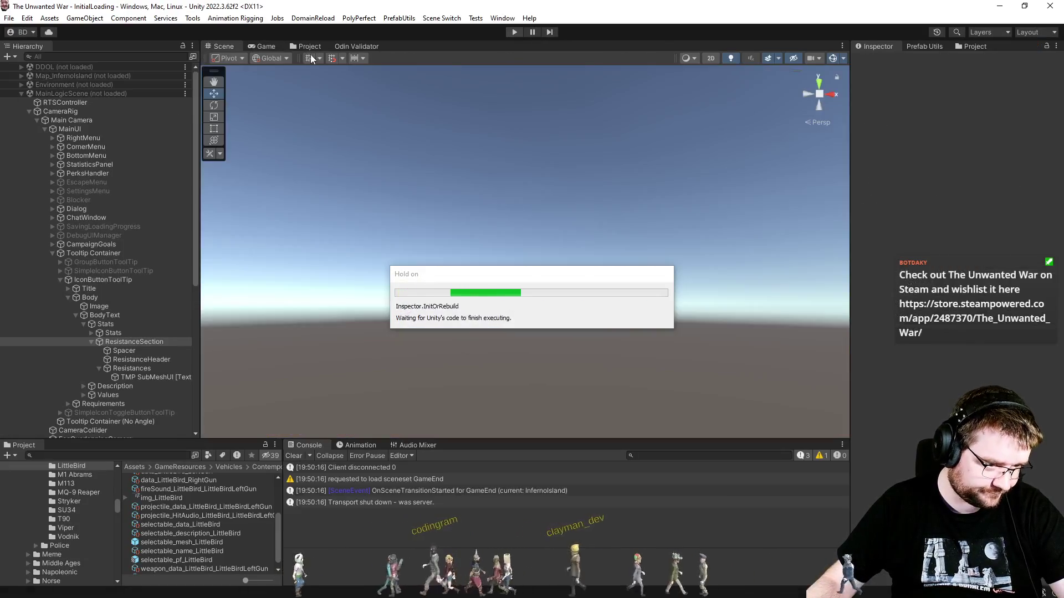
Open the IconButtonToolTip prefab from the UIPrefabs/Button stuff folder for editing.
click(309, 47)
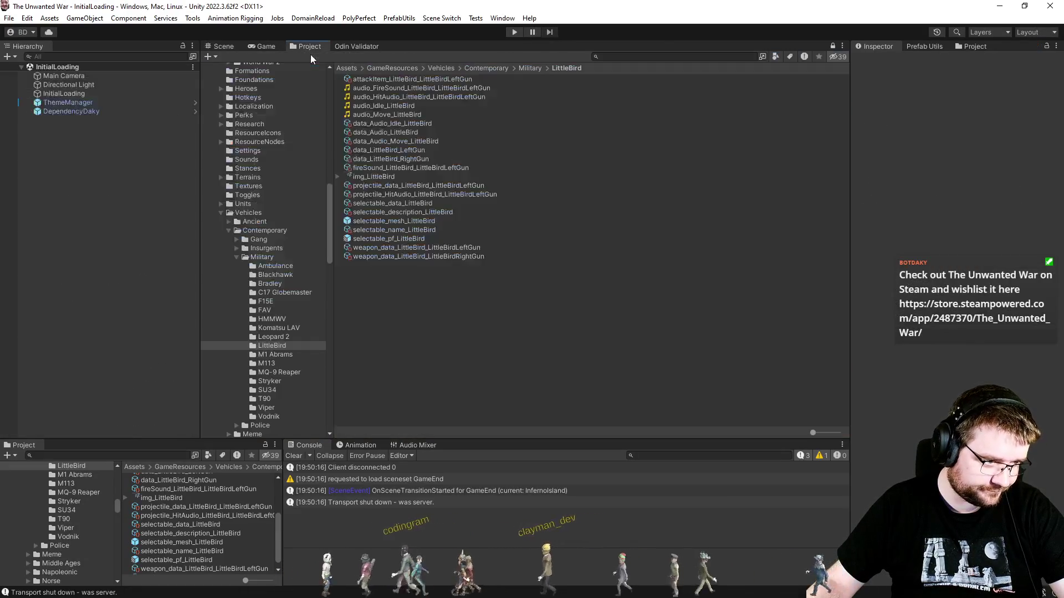
scroll(256, 249, up, 10)
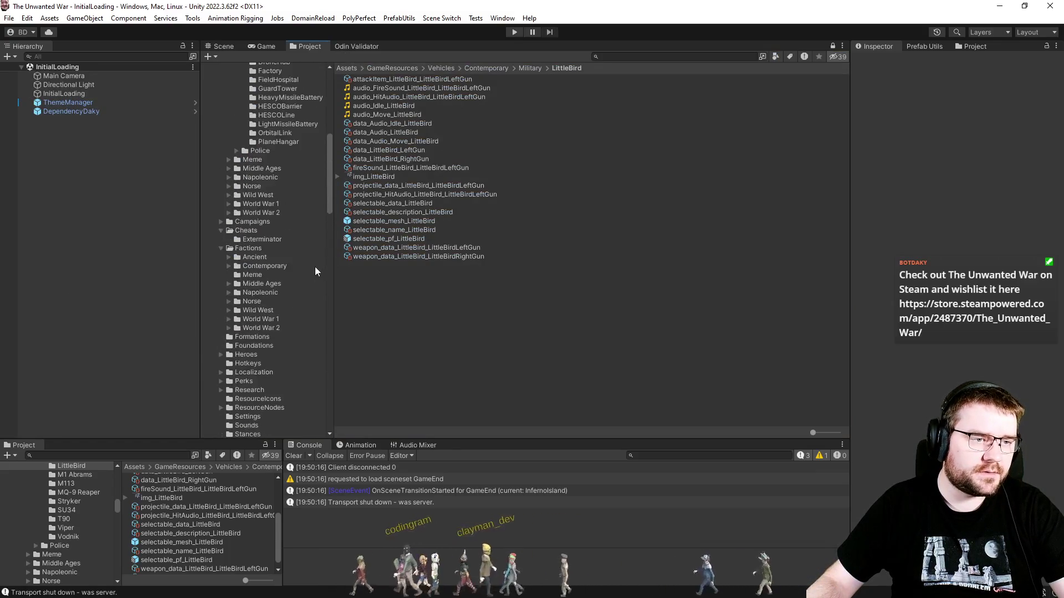
scroll(257, 250, down, 20)
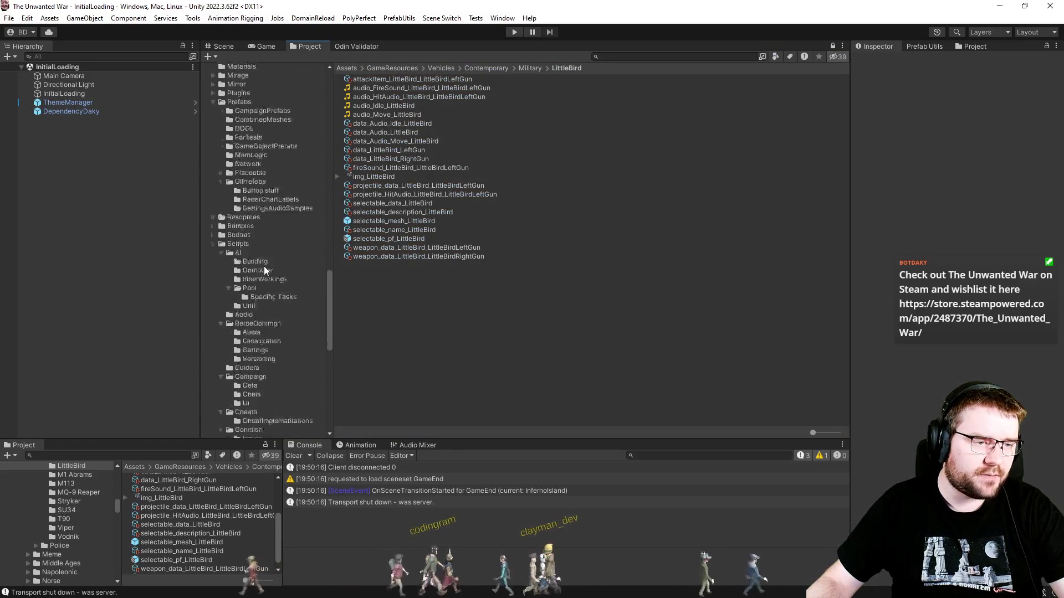
click(250, 115)
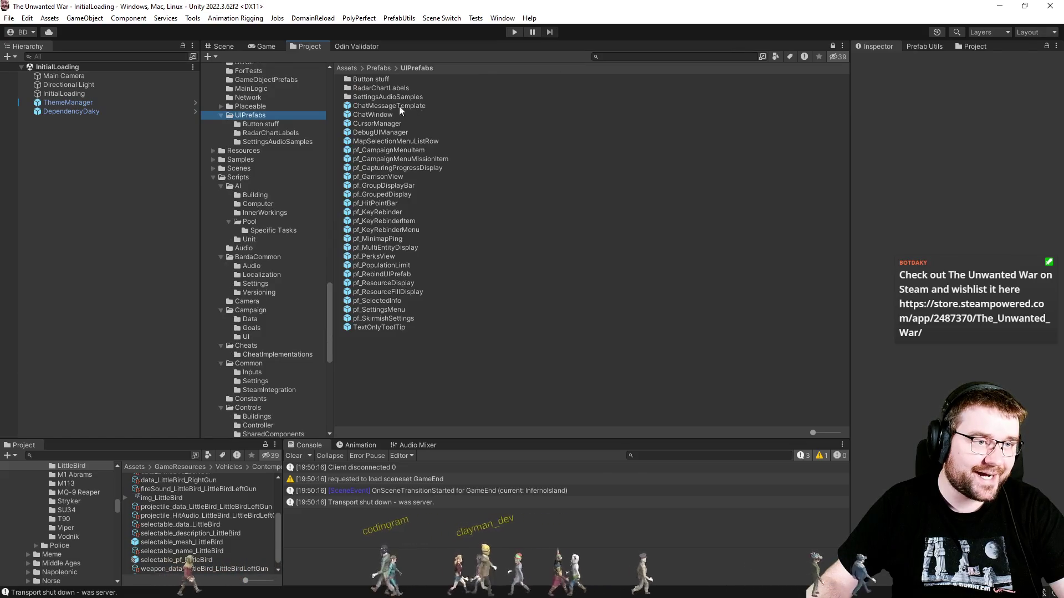
click(260, 124)
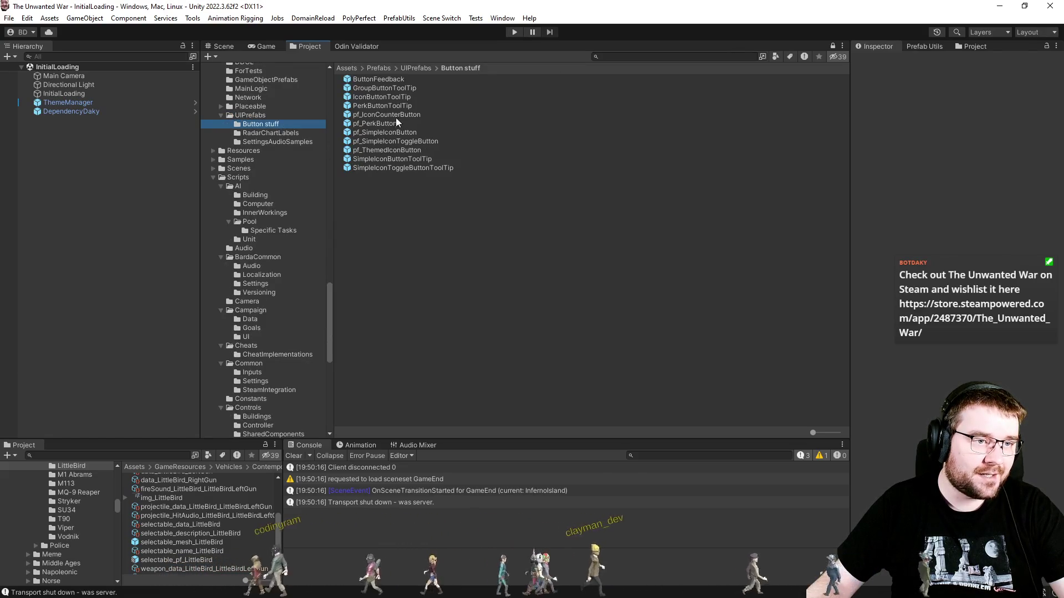
click(386, 97)
double_click(387, 97)
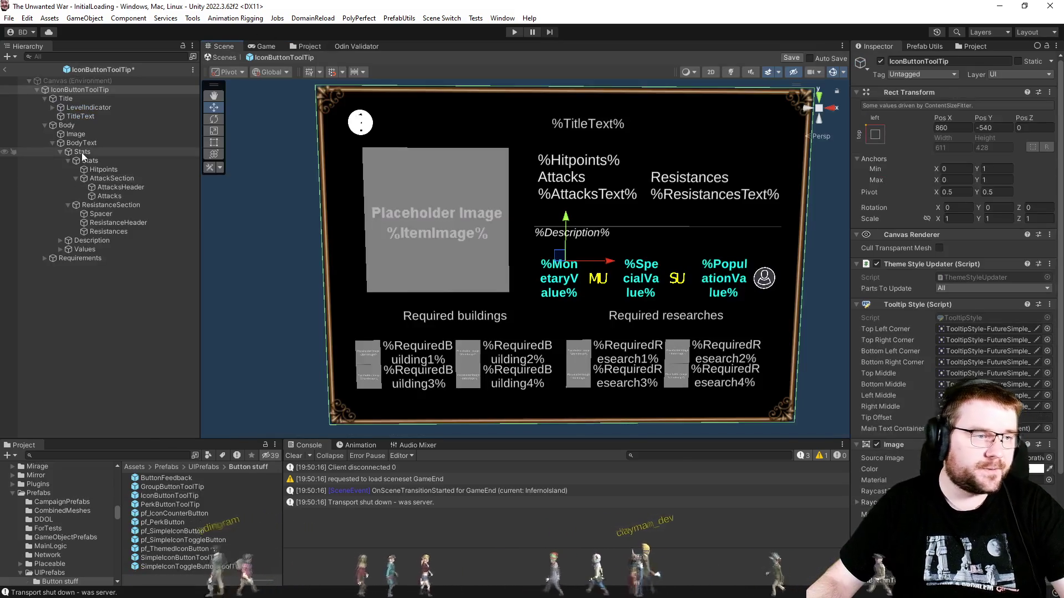
Remove the Layout Element component from the prefab's Stats object.
click(83, 152)
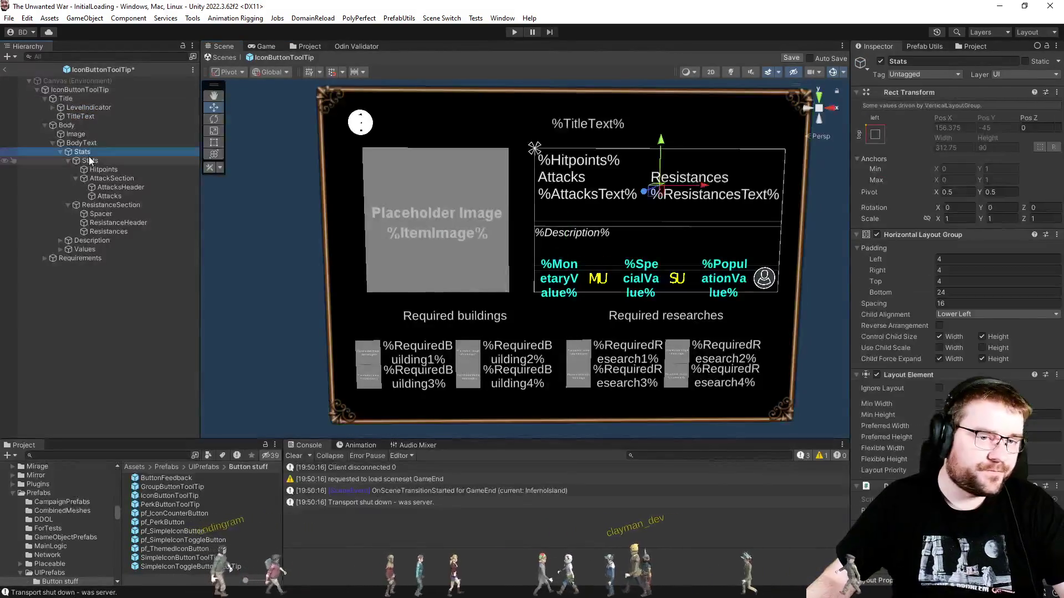
right_click(939, 377)
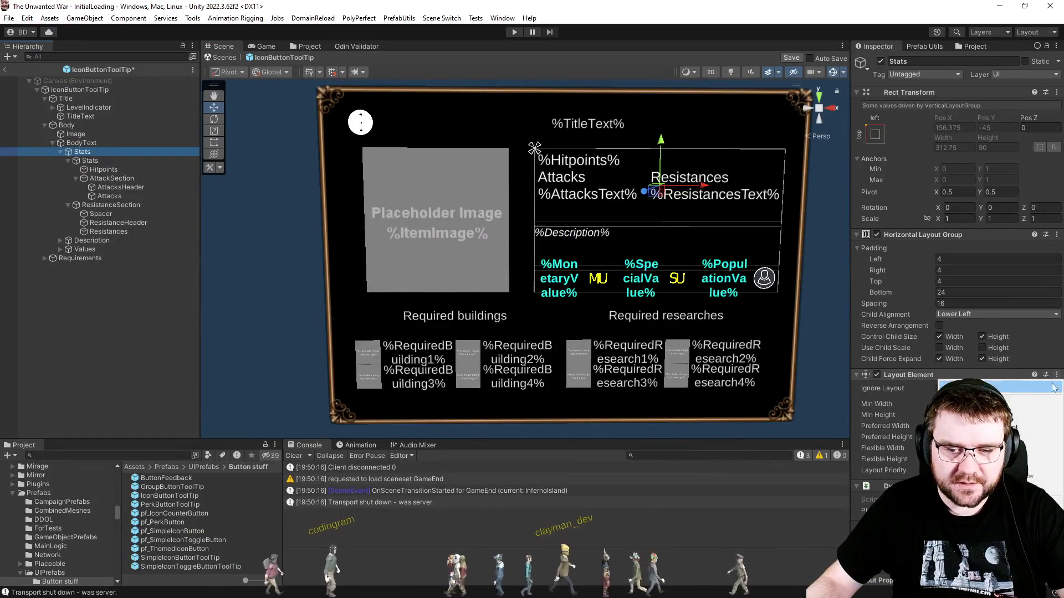
click(1022, 427)
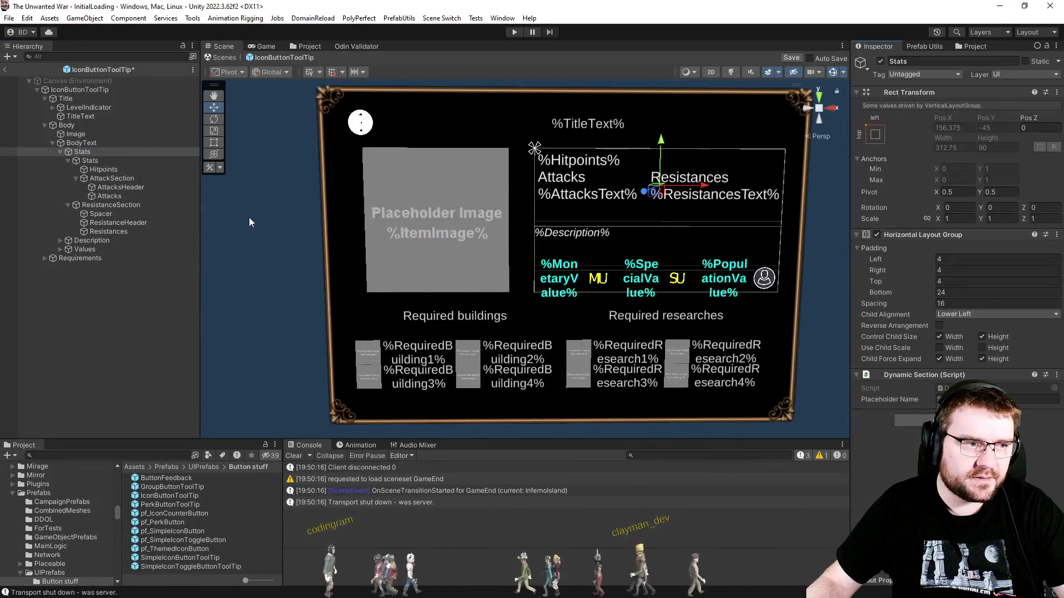
Remove the Content Size Fitter from the Attacks and Resistances texts, then clear the selection.
click(135, 197)
ctrl+click(127, 231)
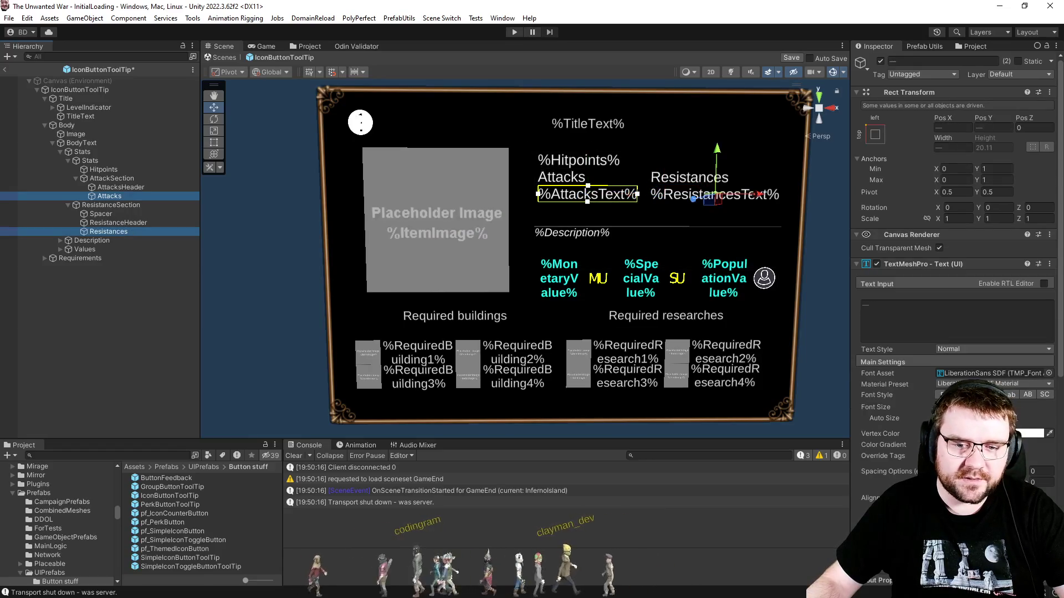
scroll(1026, 421, down, 5)
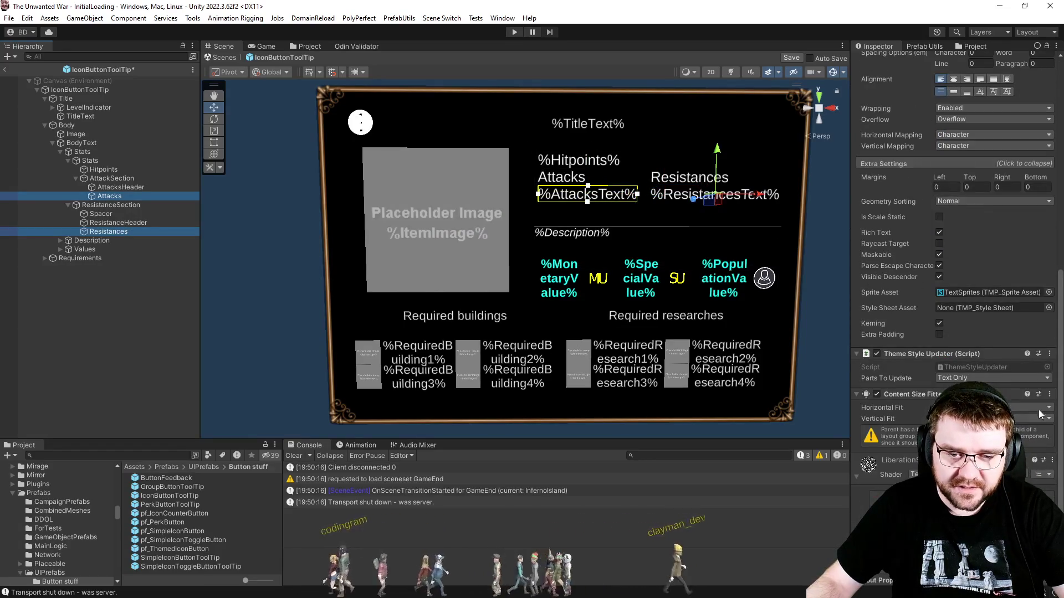
click(1049, 394)
click(998, 424)
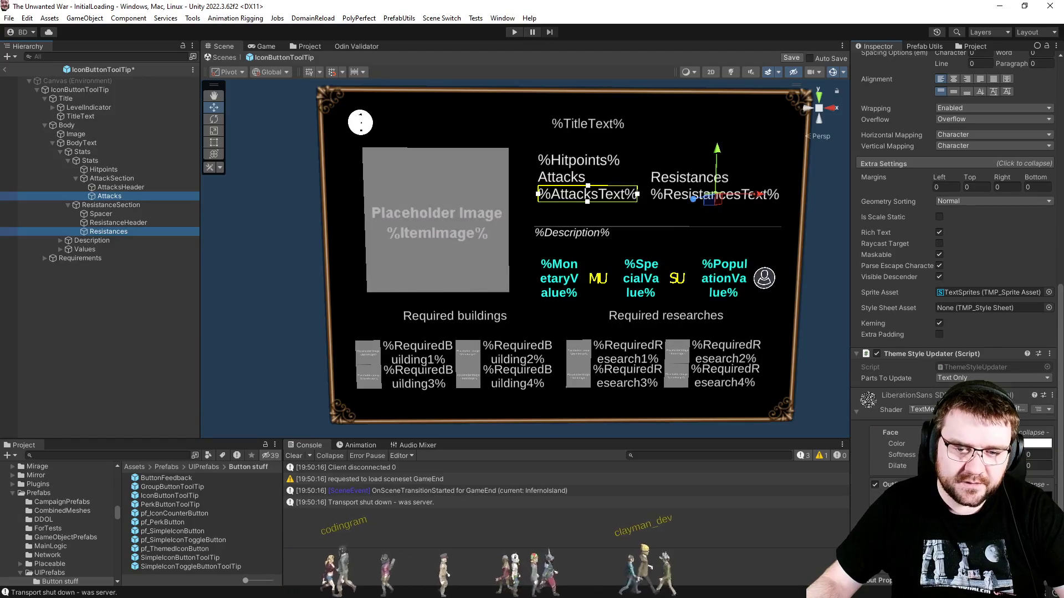
scroll(899, 421, up, 5)
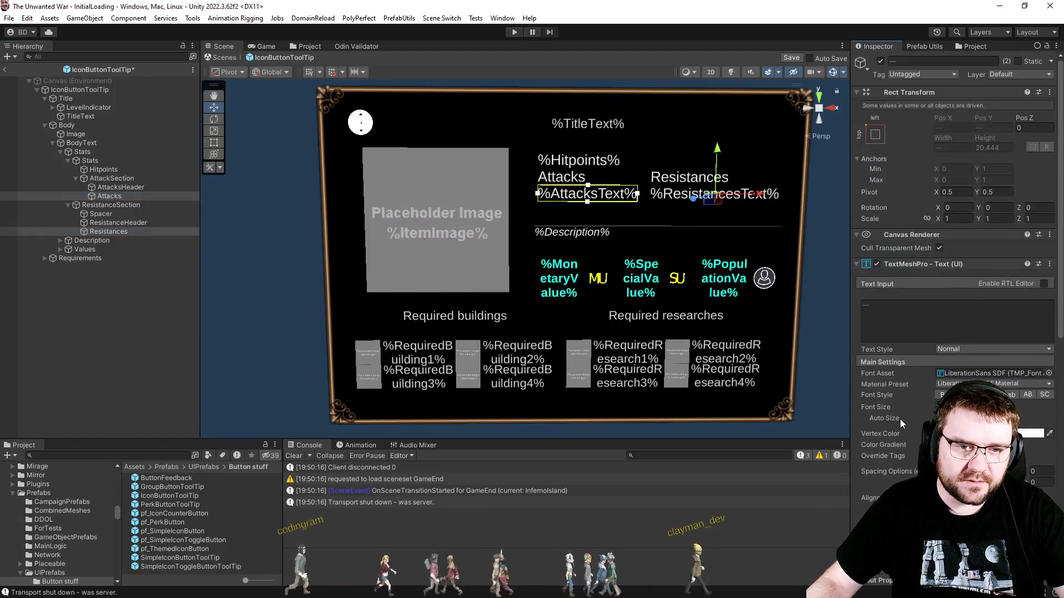
click(105, 340)
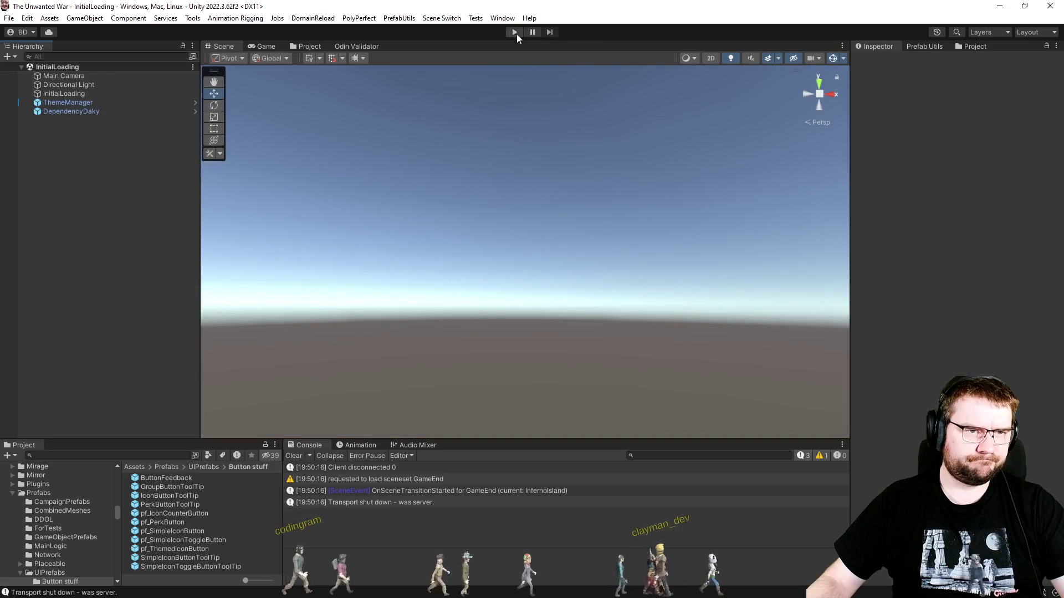
Enter play mode and start a Skirmish with an Effortless computer opponent in slot 2.
click(515, 33)
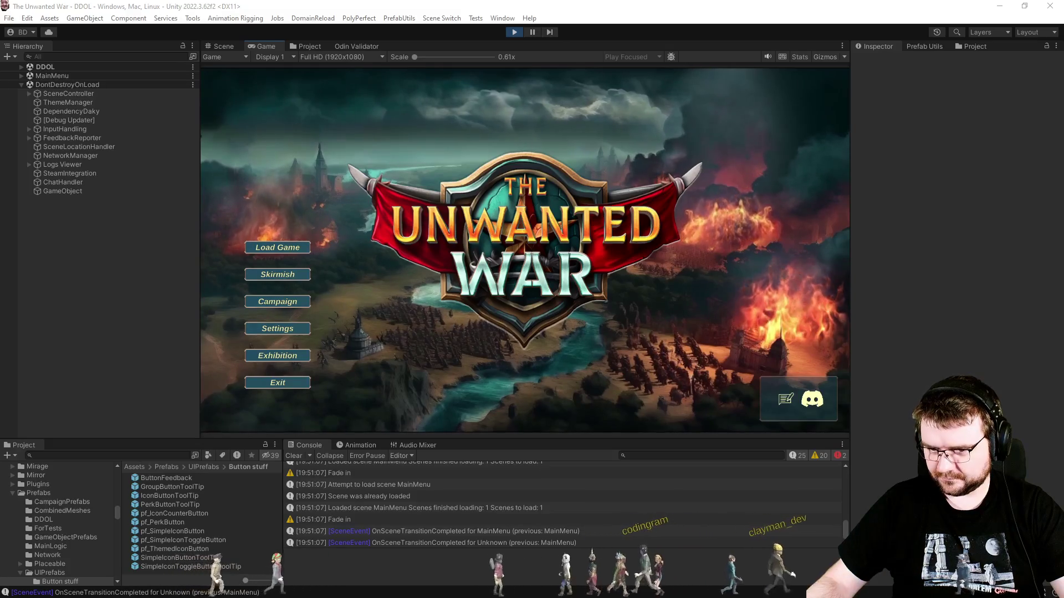
click(313, 293)
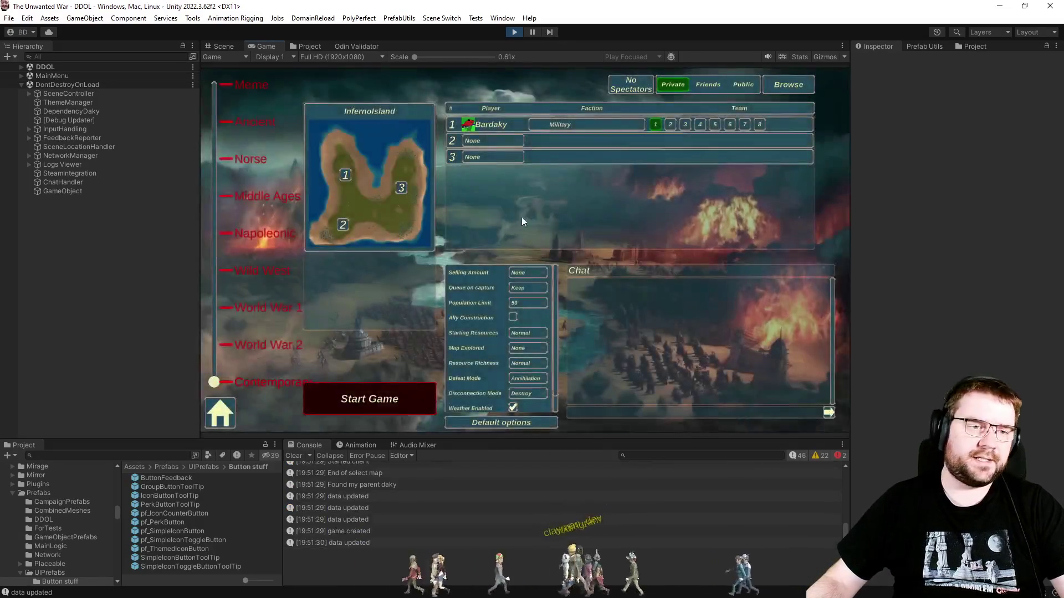
click(493, 185)
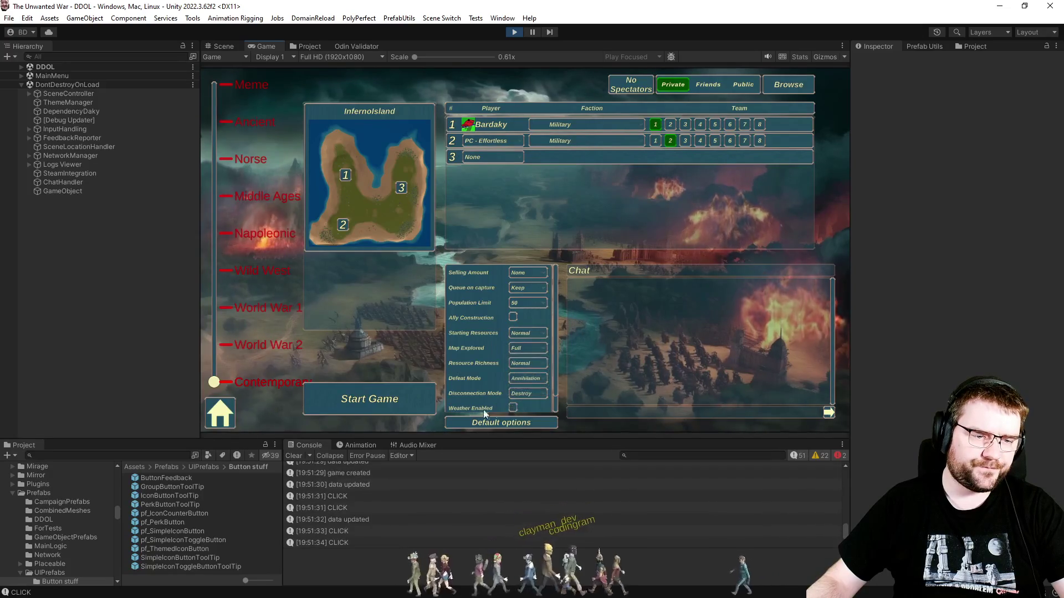
click(410, 399)
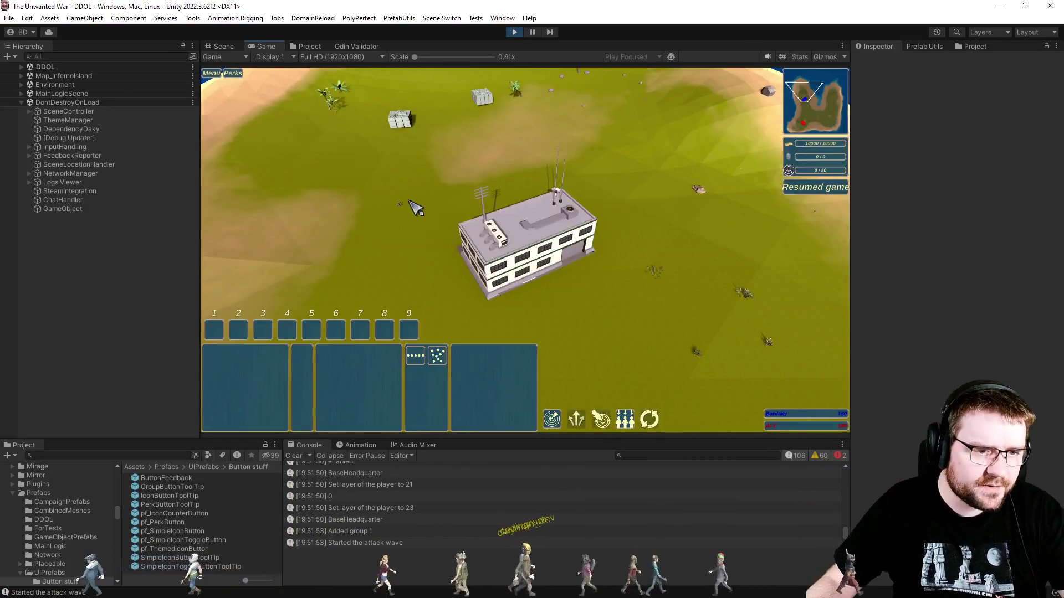
Select the headquarters, set its rally point, and train two units.
drag(445, 180, 801, 366)
right_click(631, 269)
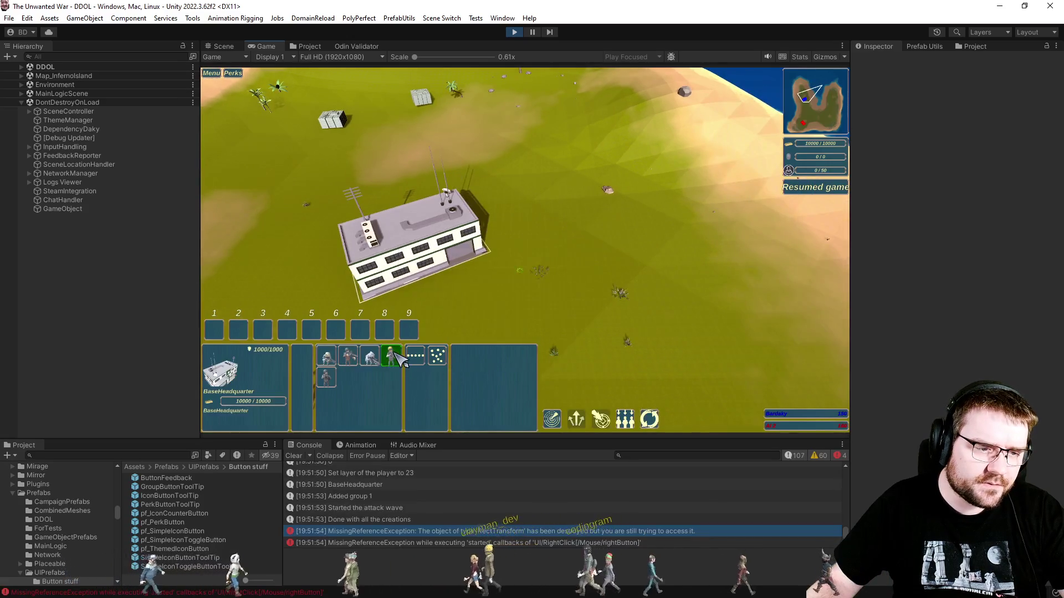
click(392, 356)
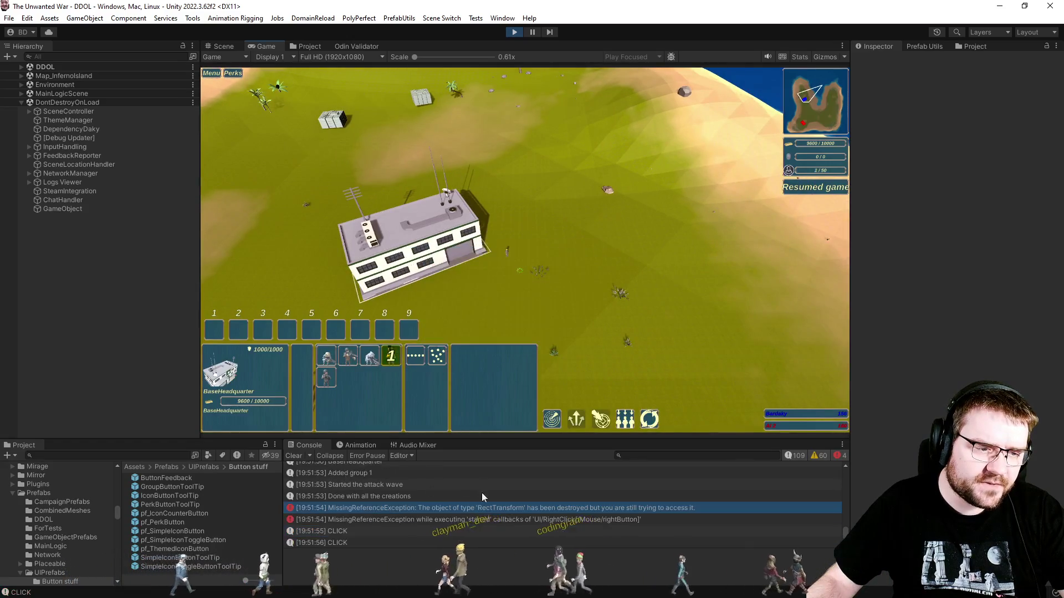
click(393, 356)
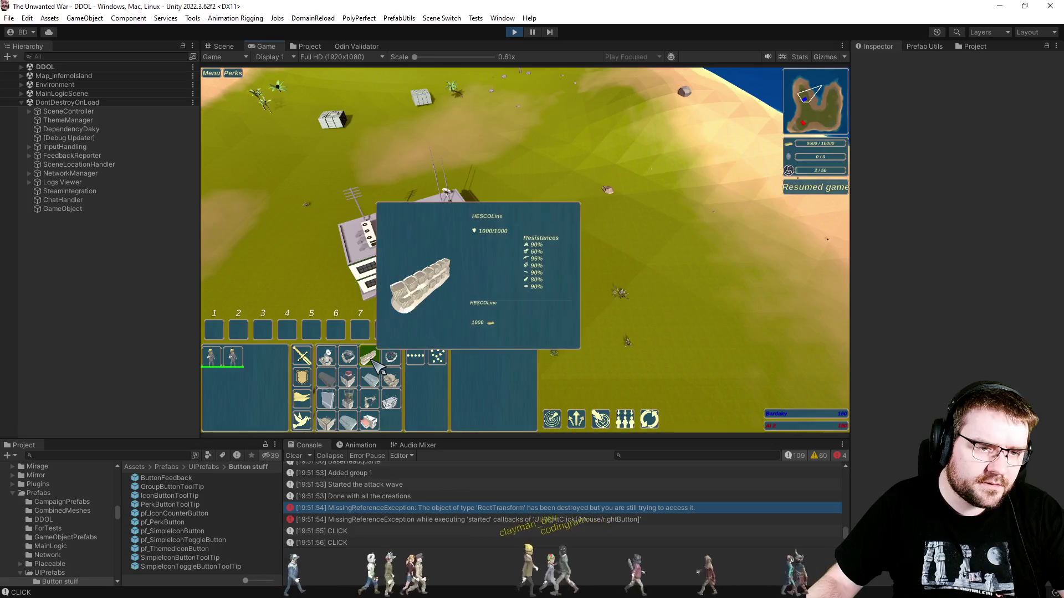
Place a Factory and a CopterHangar from the build menu.
mouse_move(348, 366)
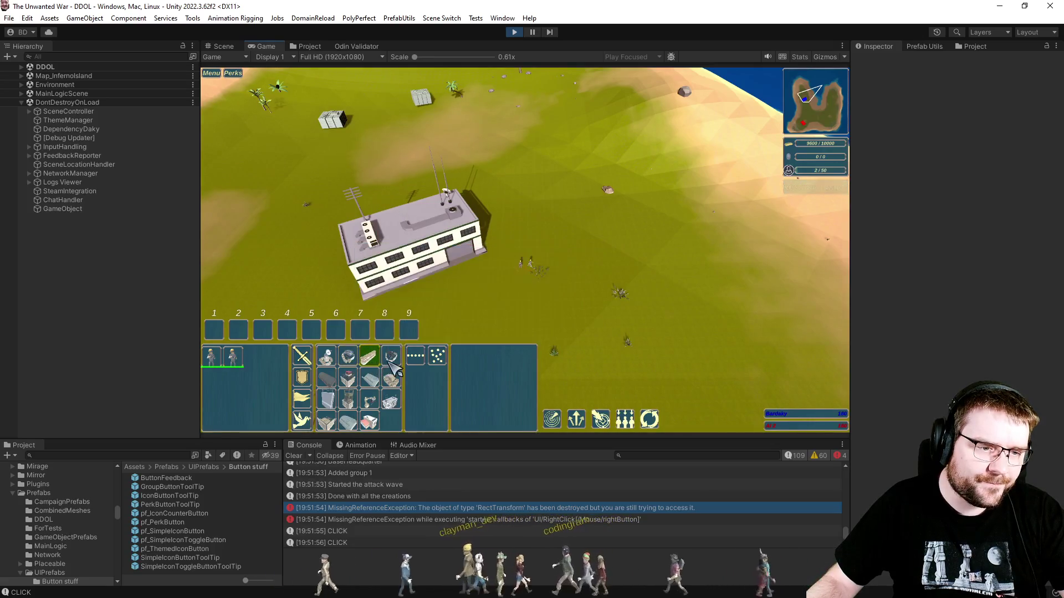
mouse_move(391, 361)
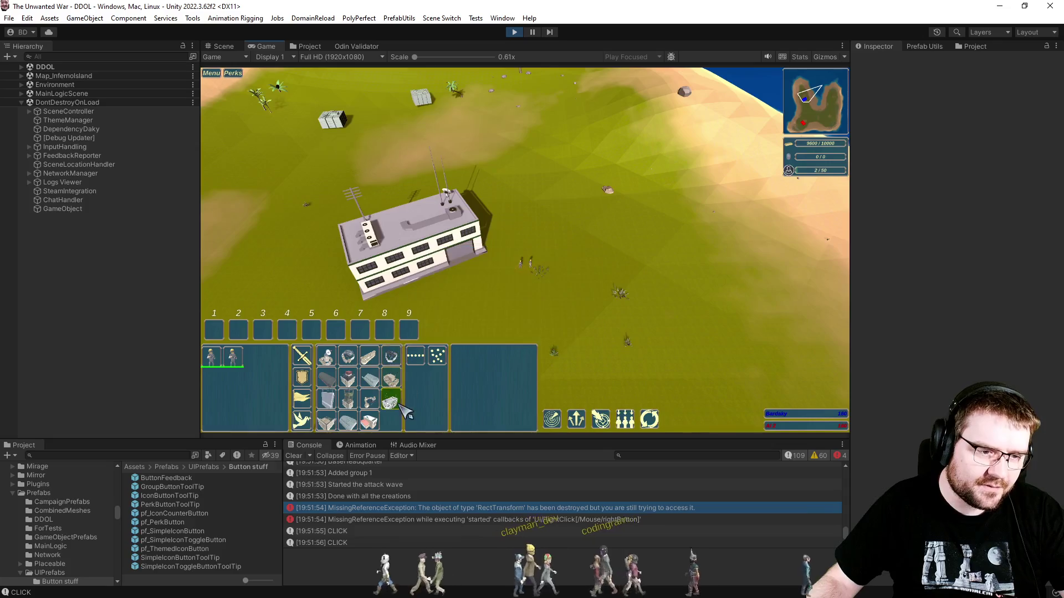
click(378, 423)
click(605, 245)
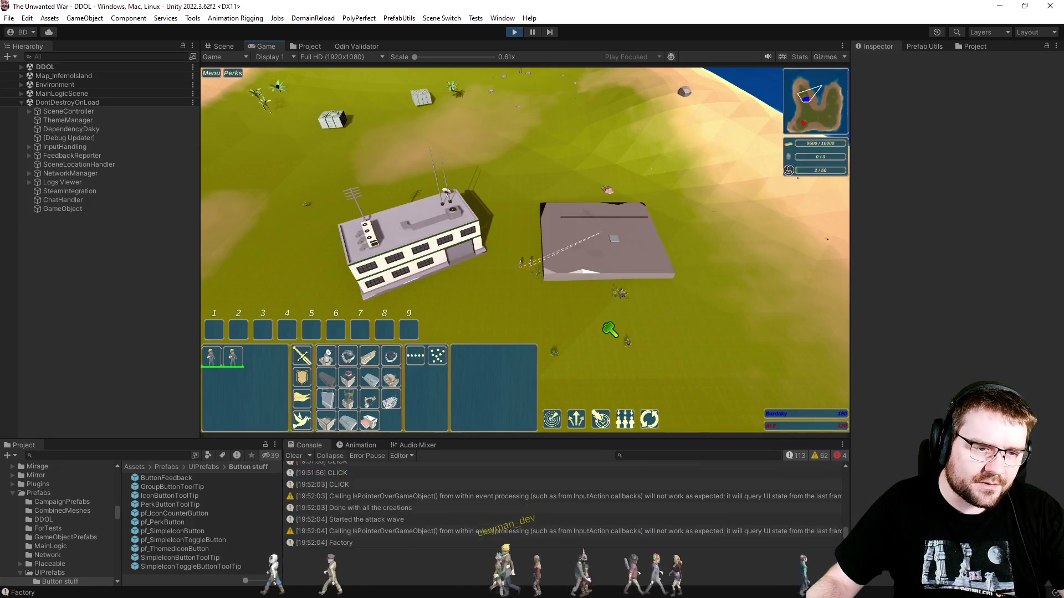
click(391, 399)
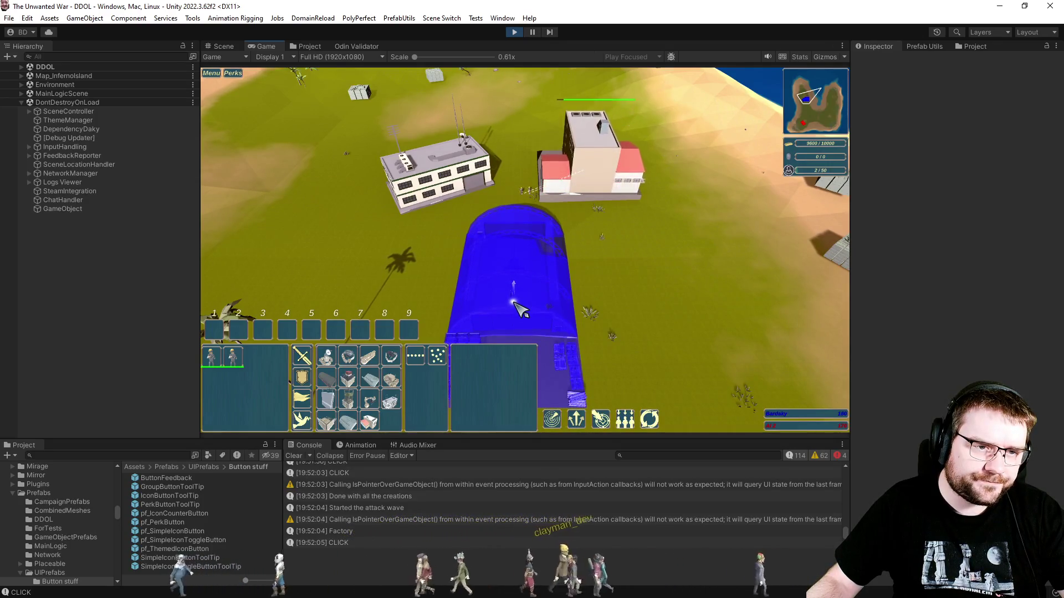
click(514, 305)
Check the FieldHospital, then select the CopterHangar.
click(603, 187)
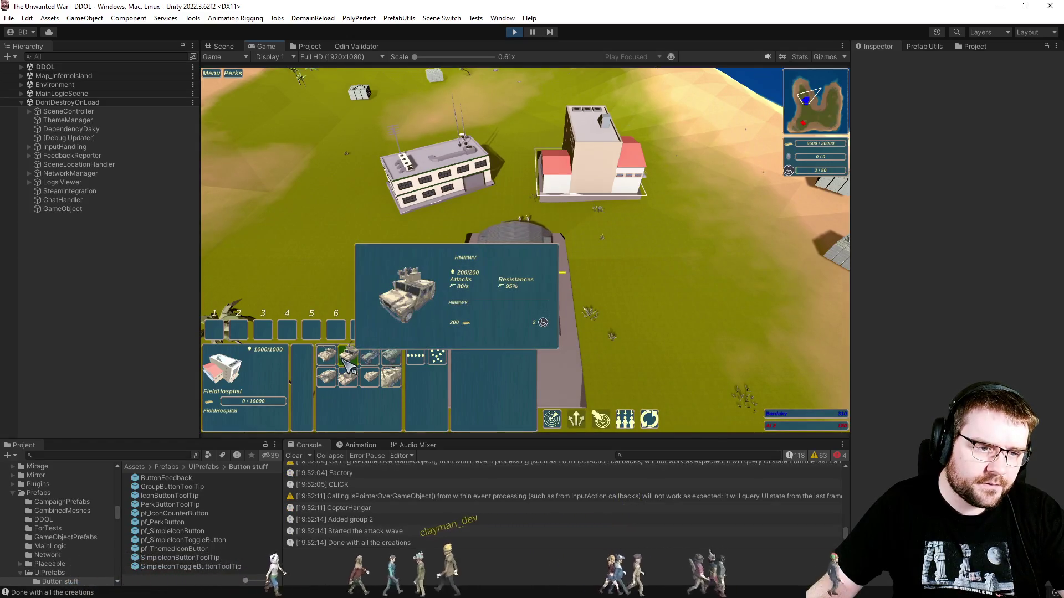
click(634, 311)
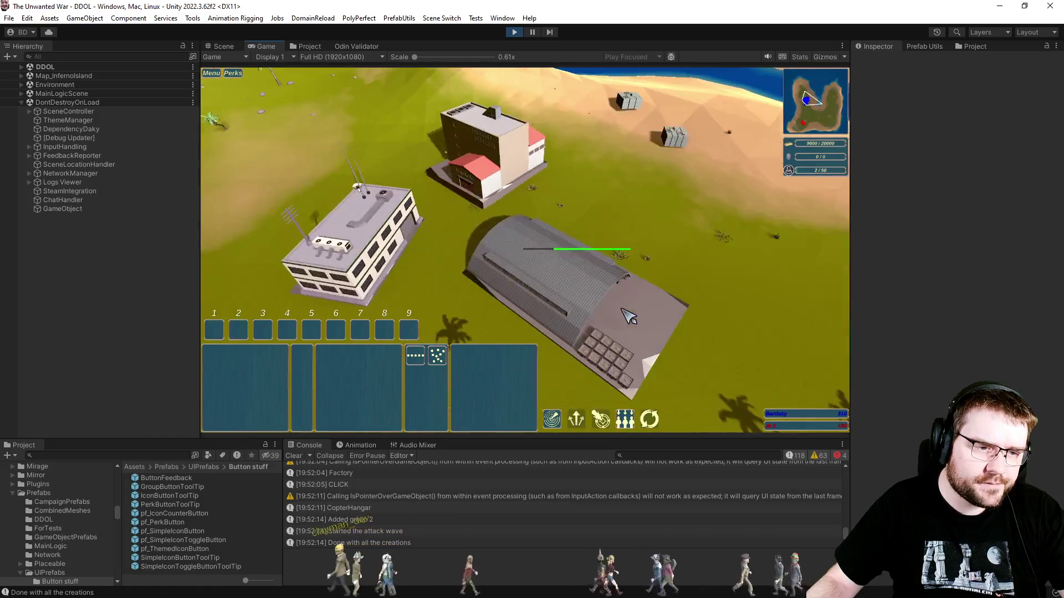
scroll(620, 305, down, 1)
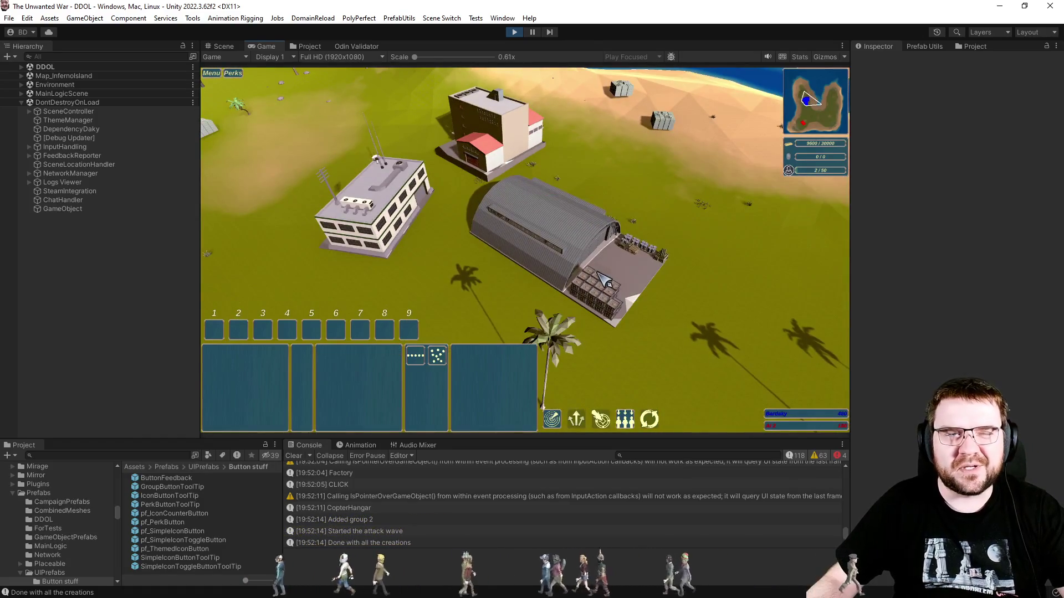
click(587, 252)
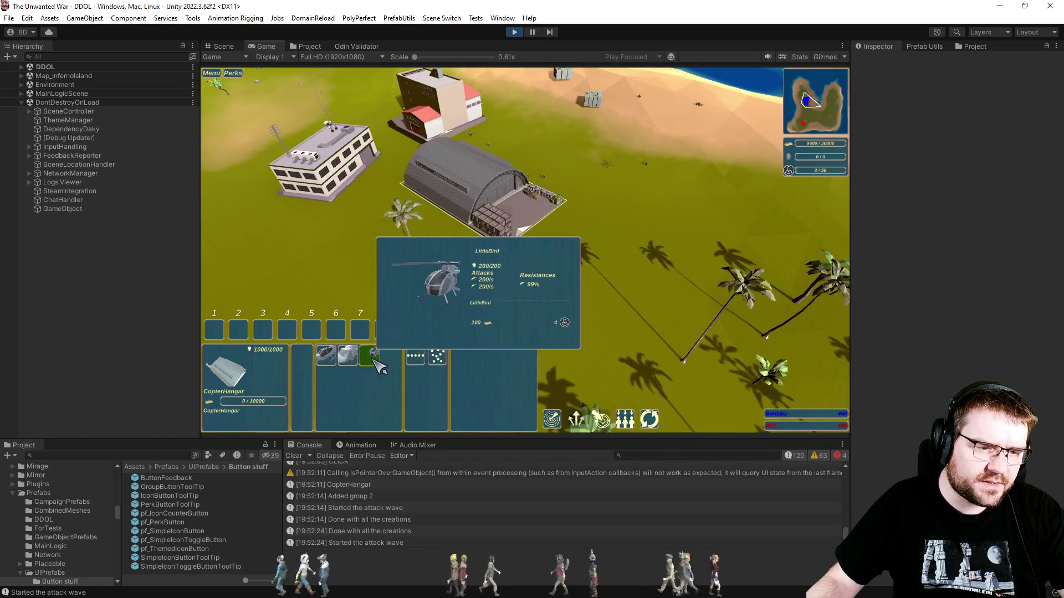
Train a LittleBird, assign it to control group 1, and switch it to attack mode.
click(370, 355)
right_click(606, 296)
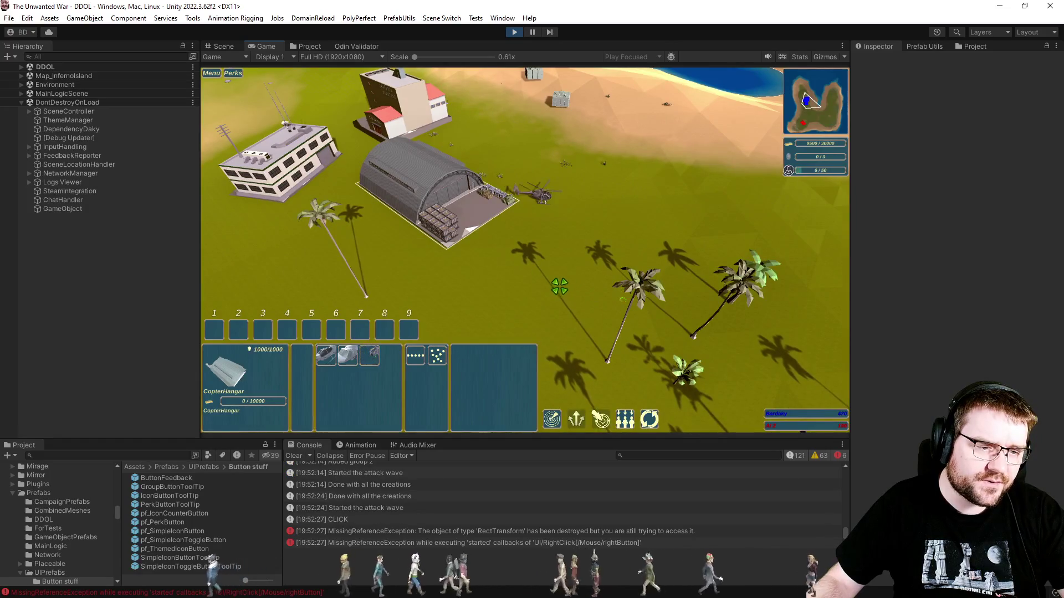
click(540, 197)
key(ctrl+1)
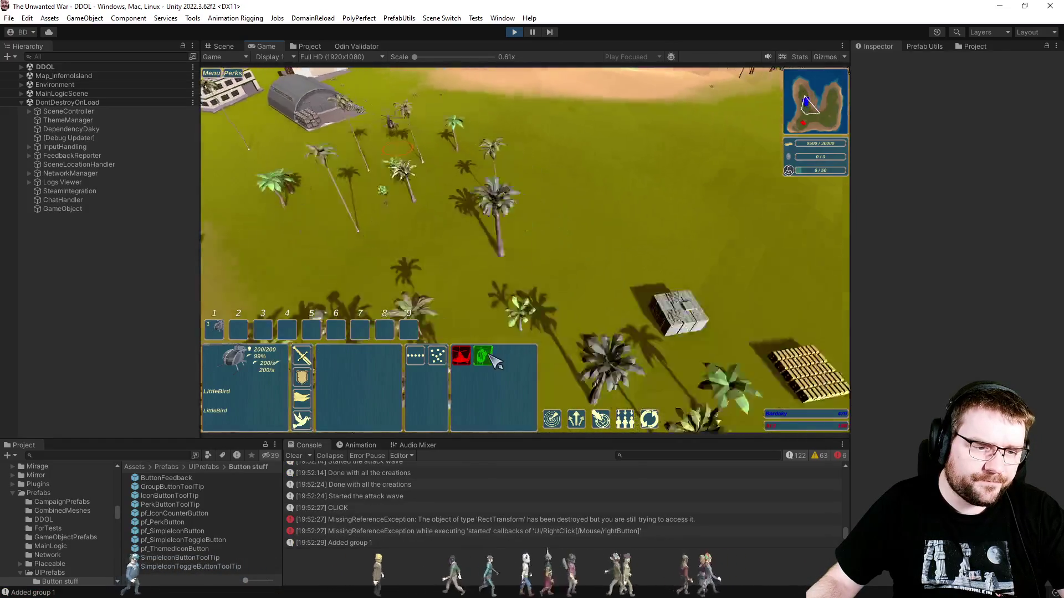
click(483, 357)
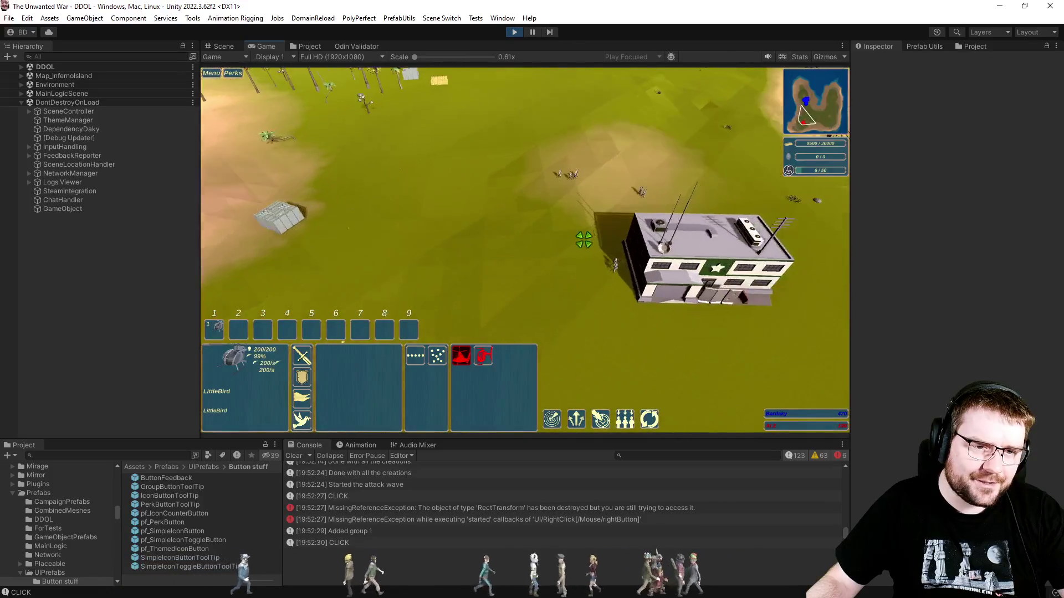
Fly the LittleBird toward the enemy and order it to attack an infantry soldier.
right_click(517, 183)
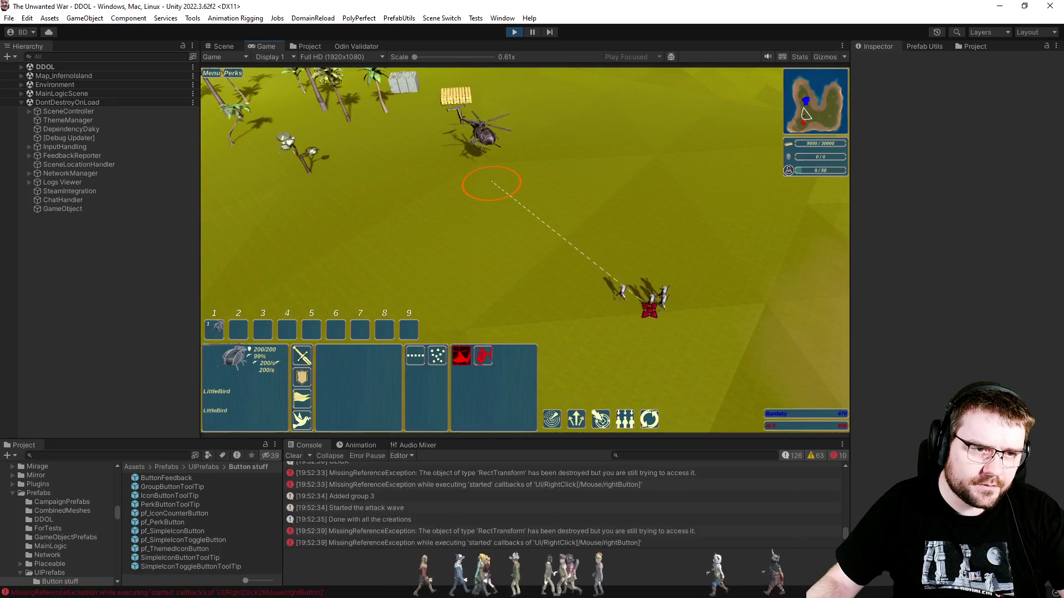
right_click(643, 304)
right_click(654, 269)
right_click(629, 263)
right_click(617, 274)
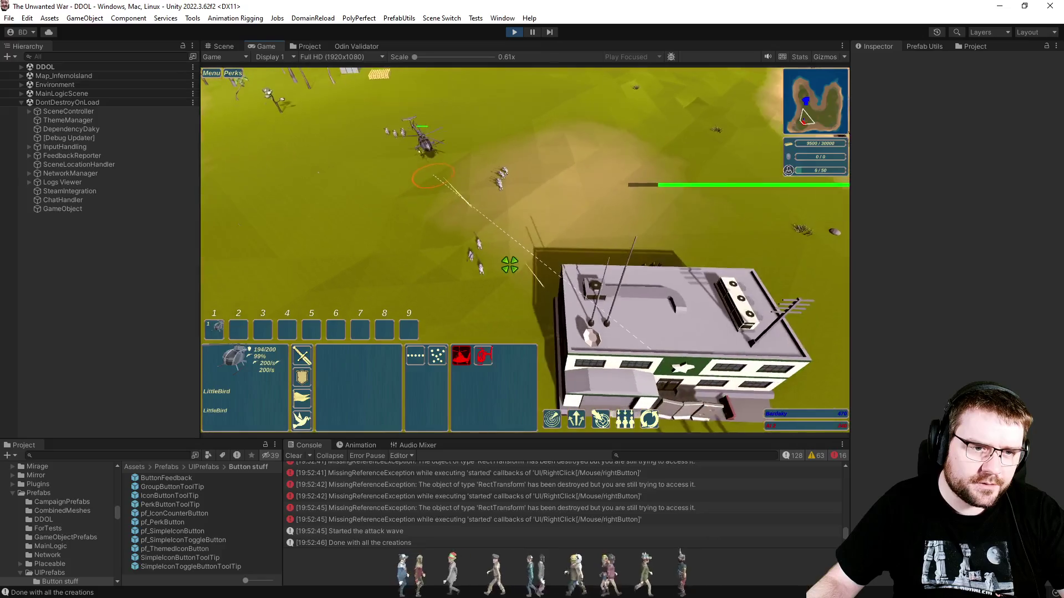
right_click(481, 271)
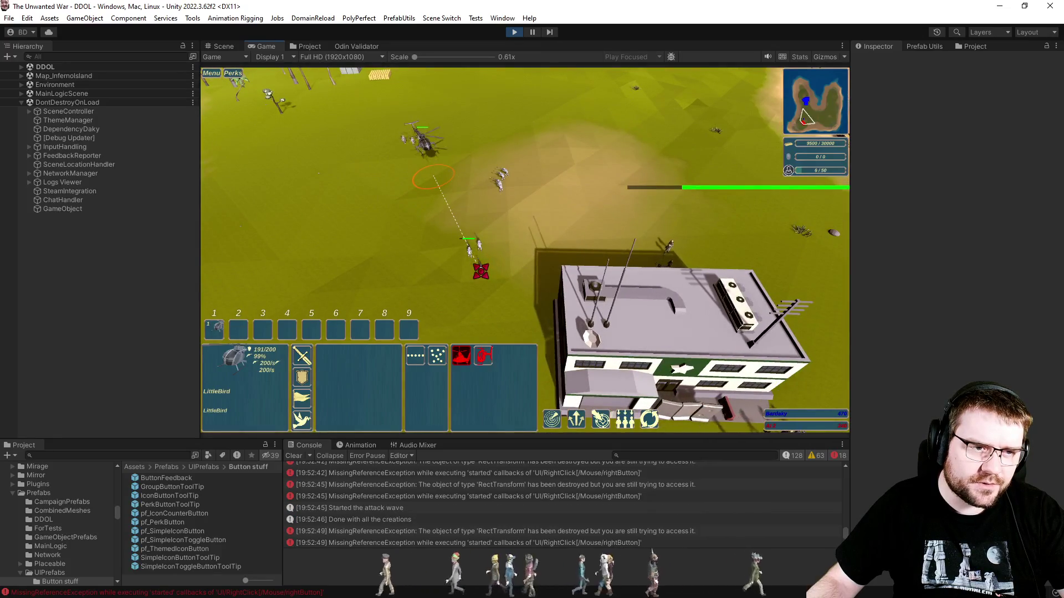
Pause the game and switch to Visual Studio.
key(p)
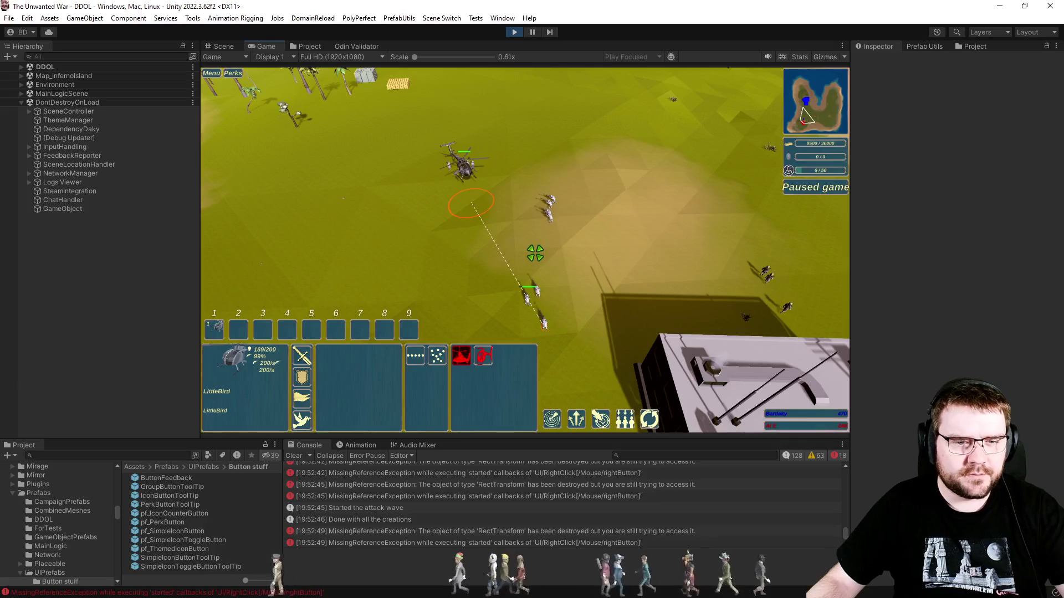
scroll(543, 264, up, 5)
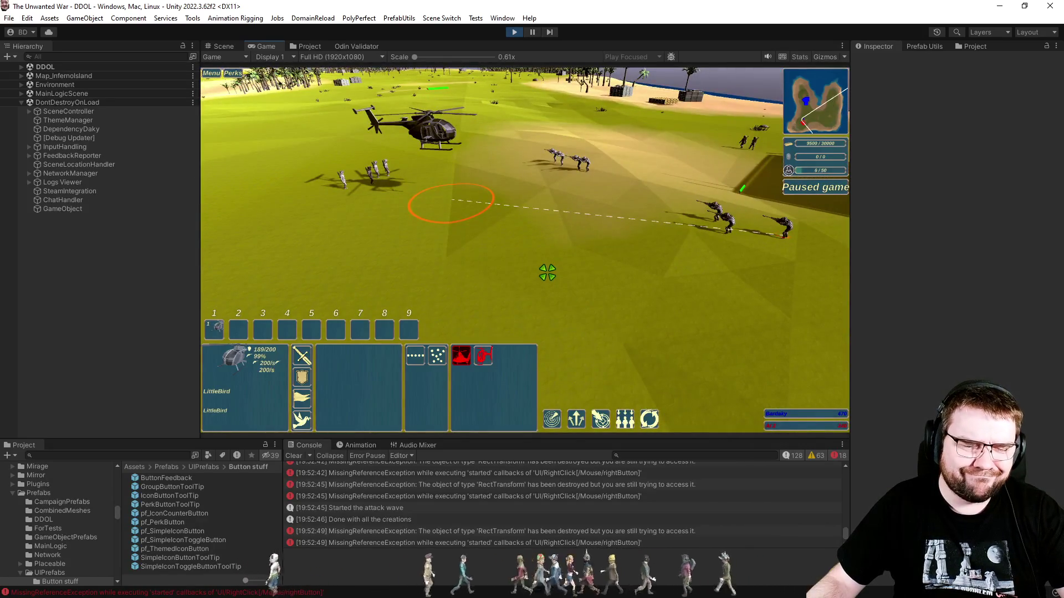
scroll(548, 272, down, 3)
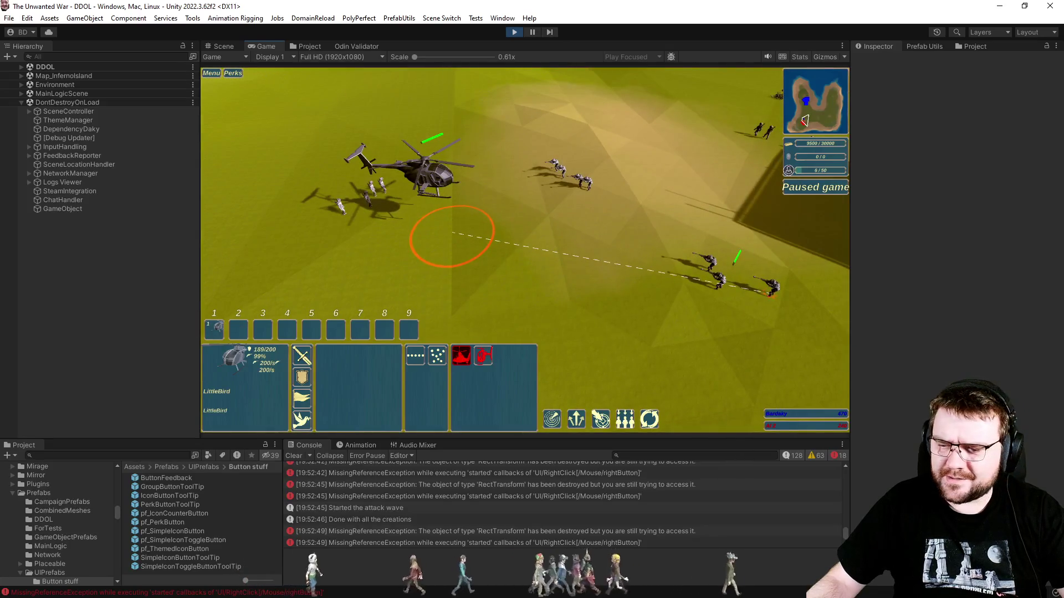
key(alt+Tab)
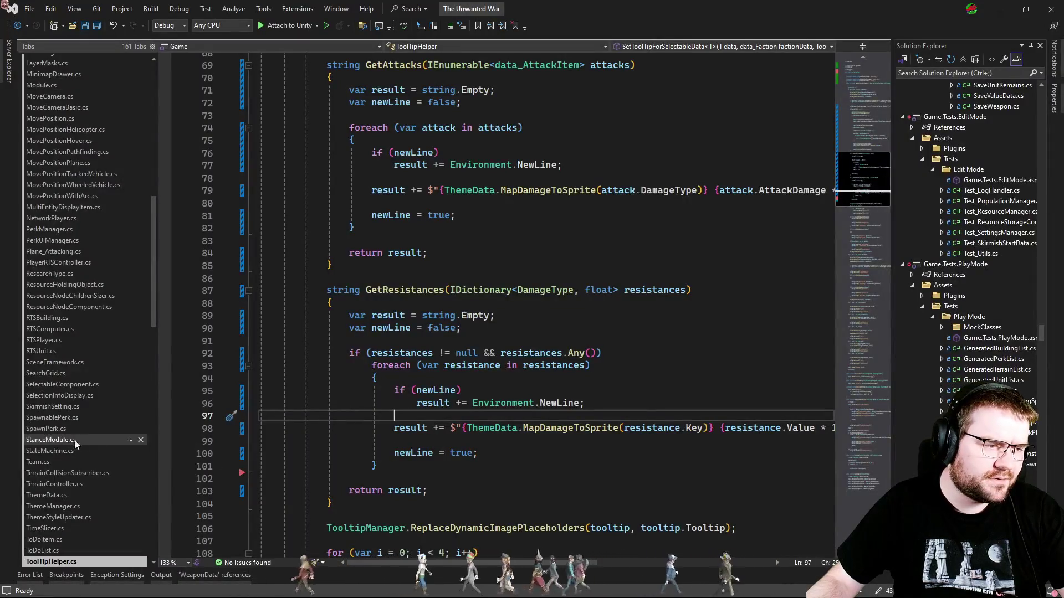
Open Vehicle_Attacking.cs and step with F10 to the distance calculation line.
scroll(84, 451, down, 8)
click(76, 451)
scroll(498, 304, up, 20)
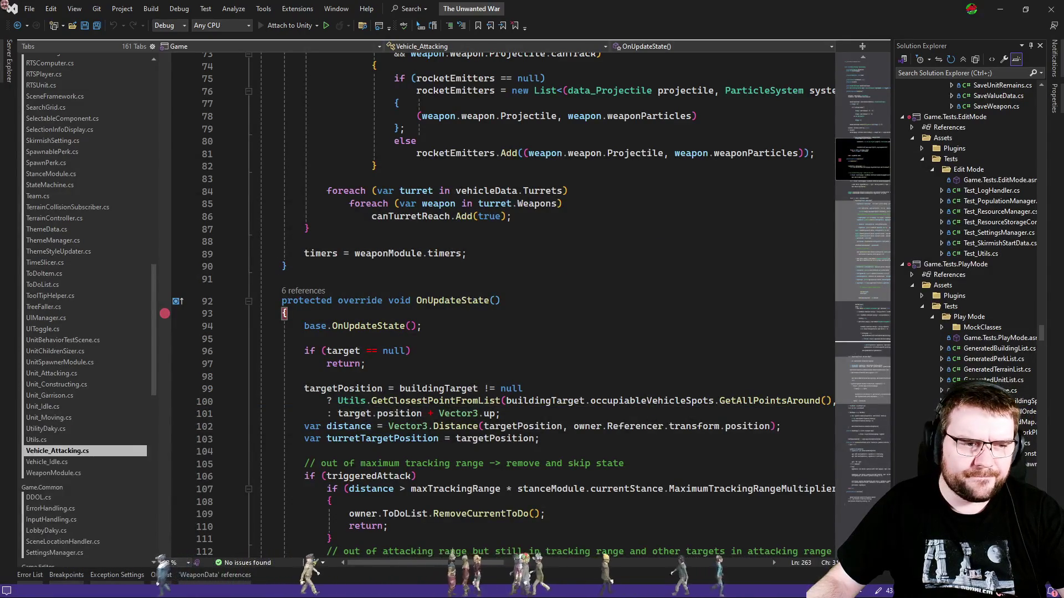
key(alt+Tab)
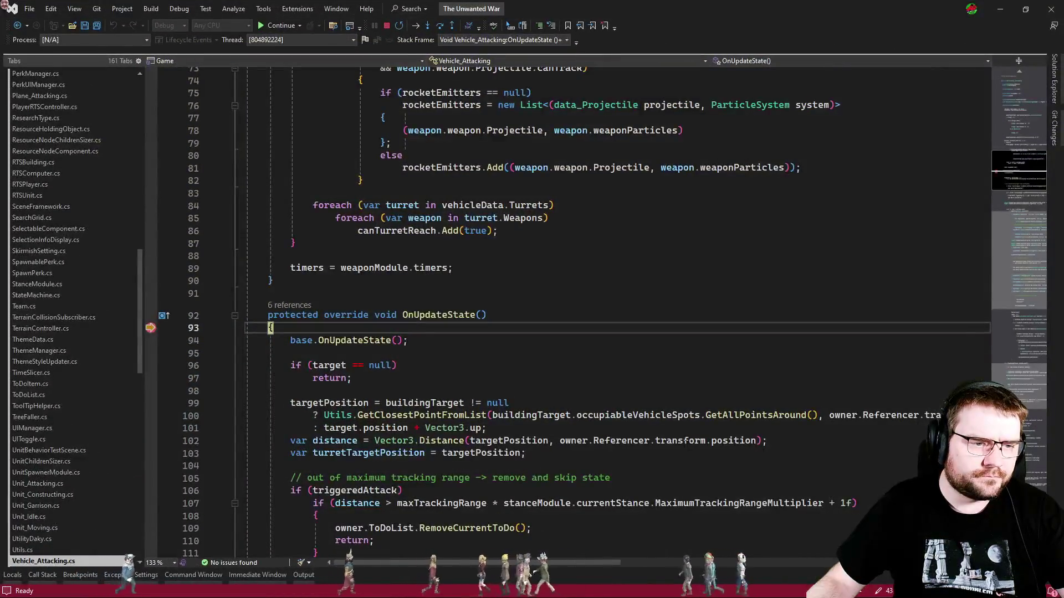
scroll(535, 283, down, 3)
key(F10)
key(F10)
key(F10)
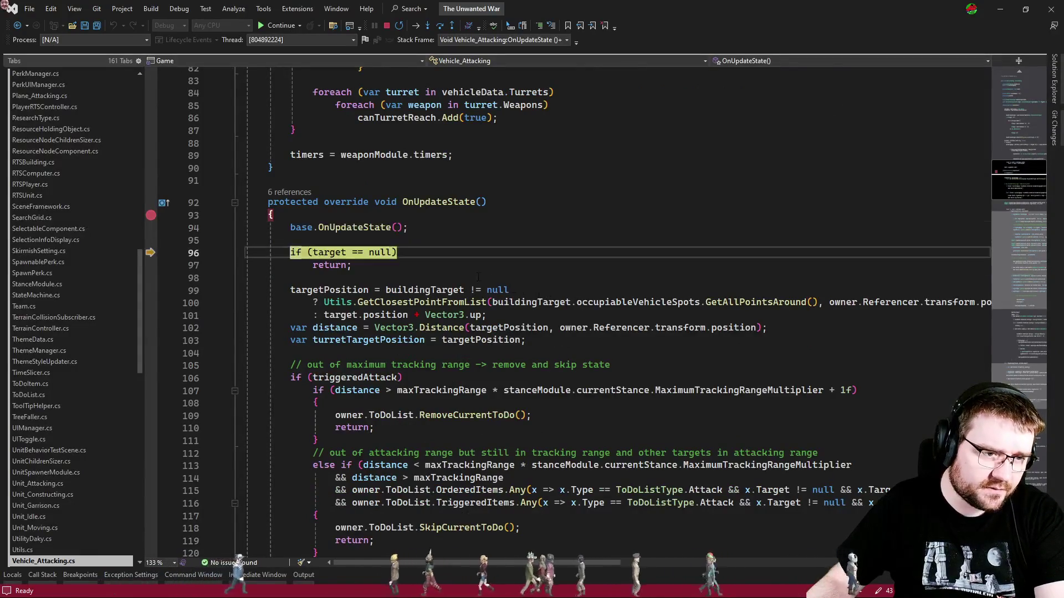
scroll(466, 274, down, 3)
key(F10)
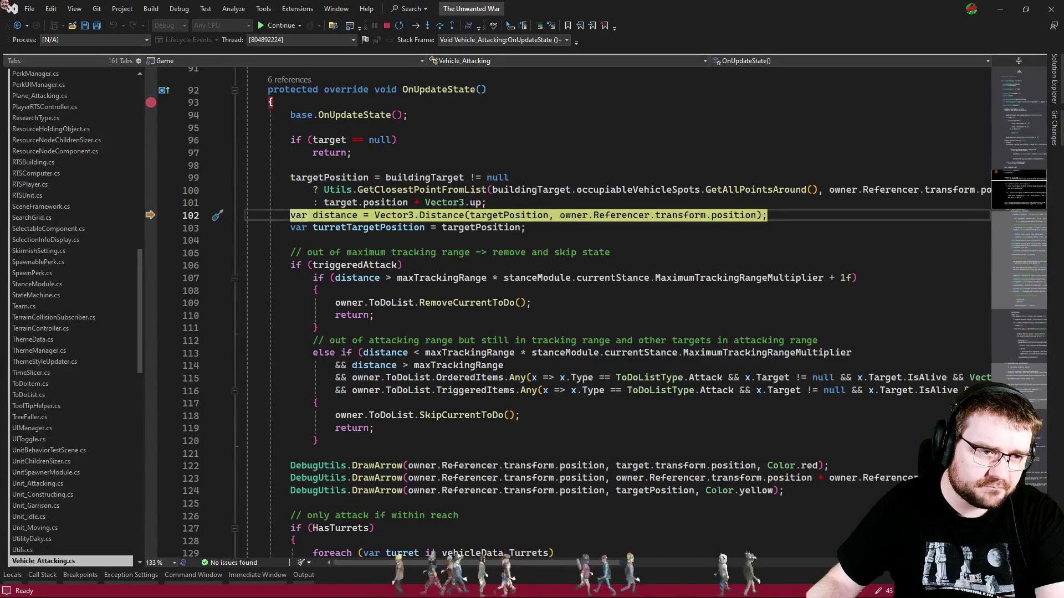
Inspect the target.position value, then step past the distance calculation to line 122.
mouse_move(343, 178)
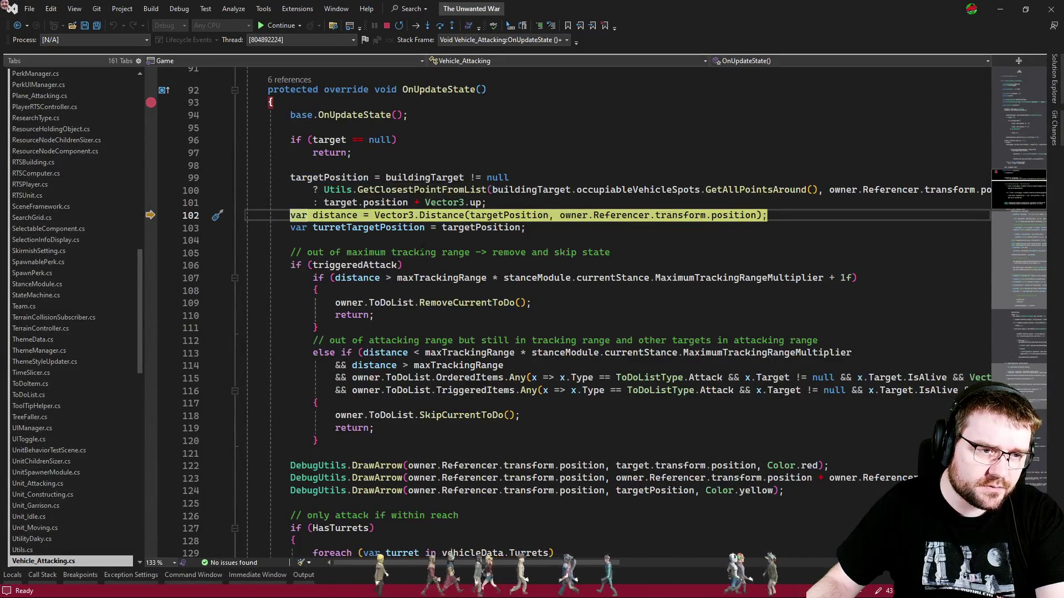
mouse_move(388, 203)
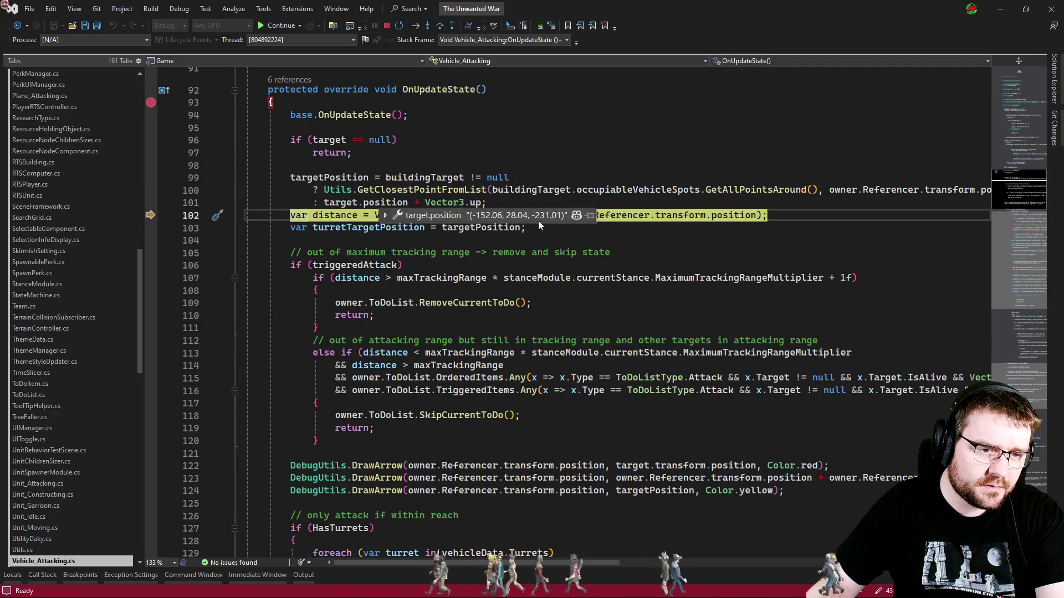
click(589, 216)
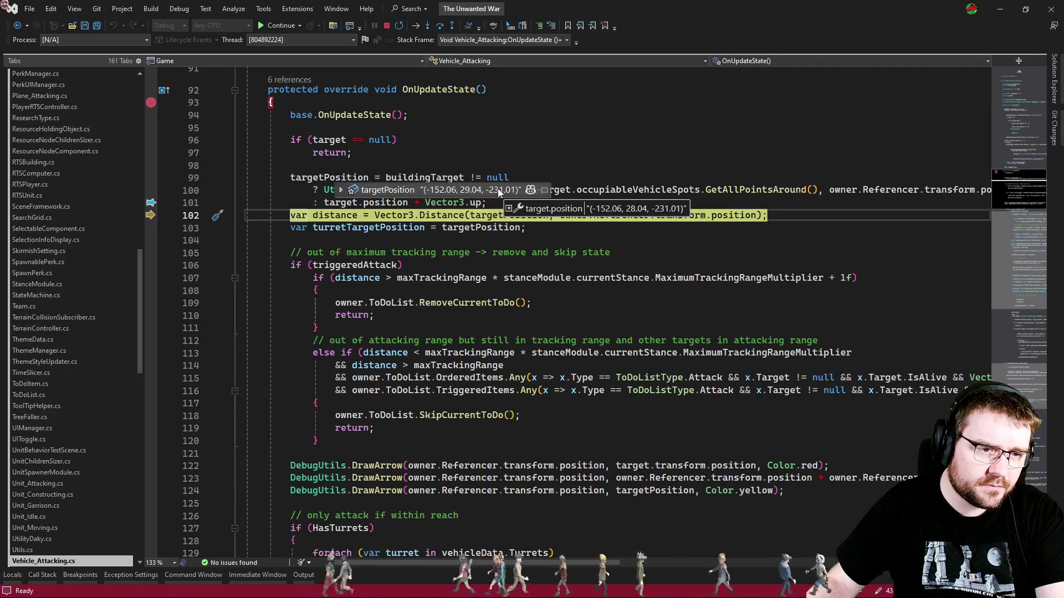
click(698, 197)
key(F10)
key(F10)
key(F10)
key(F10)
Step through the turret and weapon loops, look rotation, and yaw/pitch pivot rotations to inRange.
key(F10)
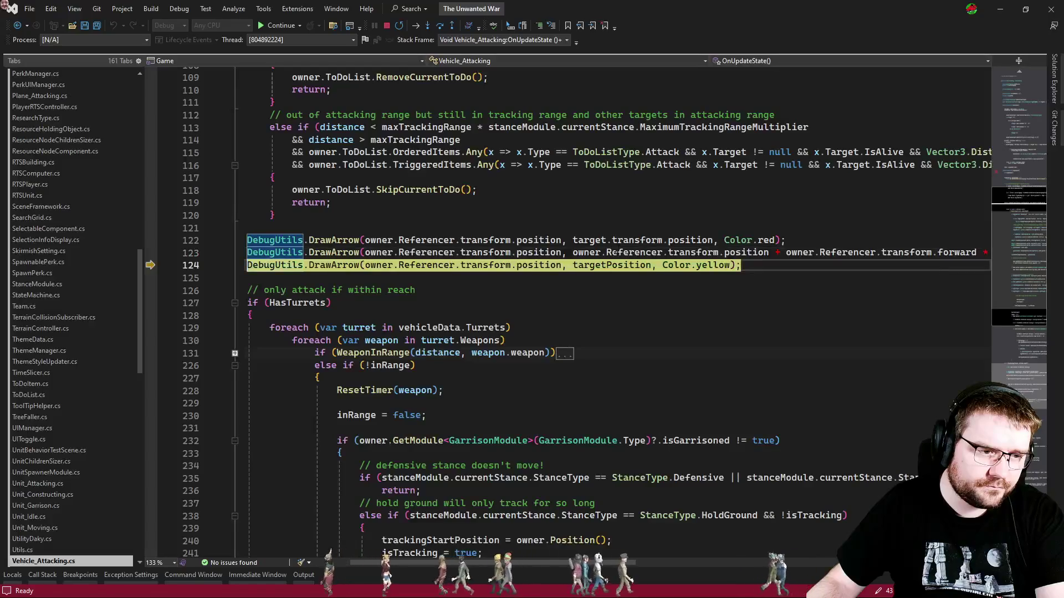
scroll(462, 244, down, 4)
key(F10)
key(F10)
key(F10)
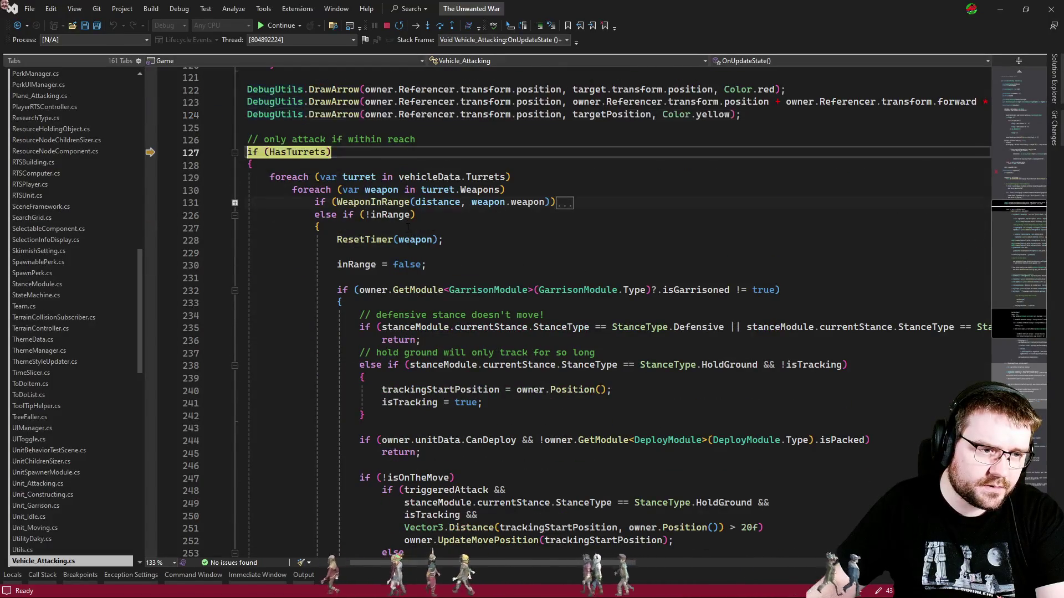
key(F10)
key(F10)
key(F10)
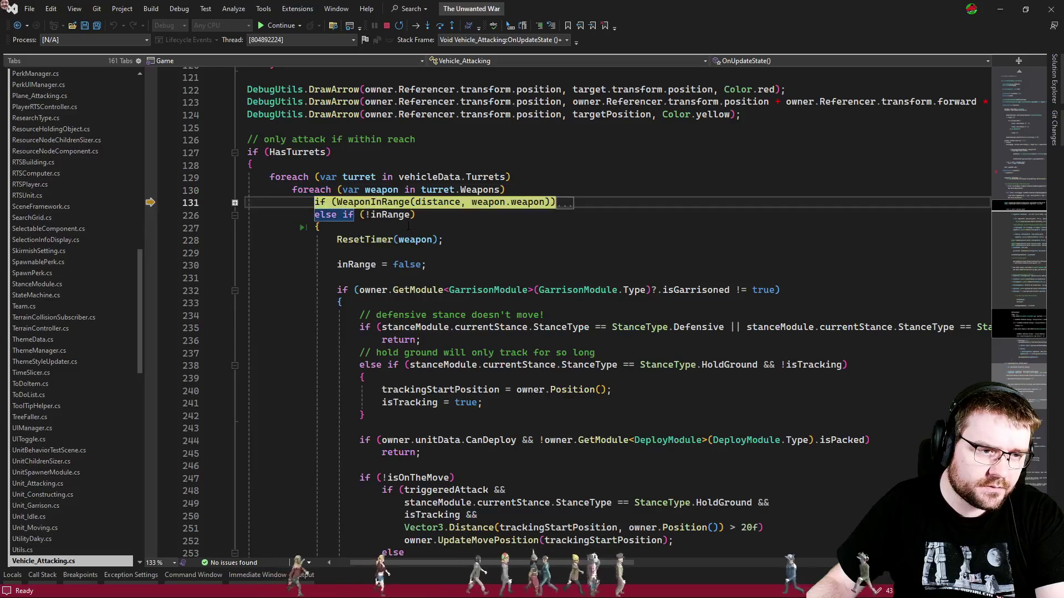
key(F10)
key(F10)
key(F10)
key(F10)
key(F10)
key(F10)
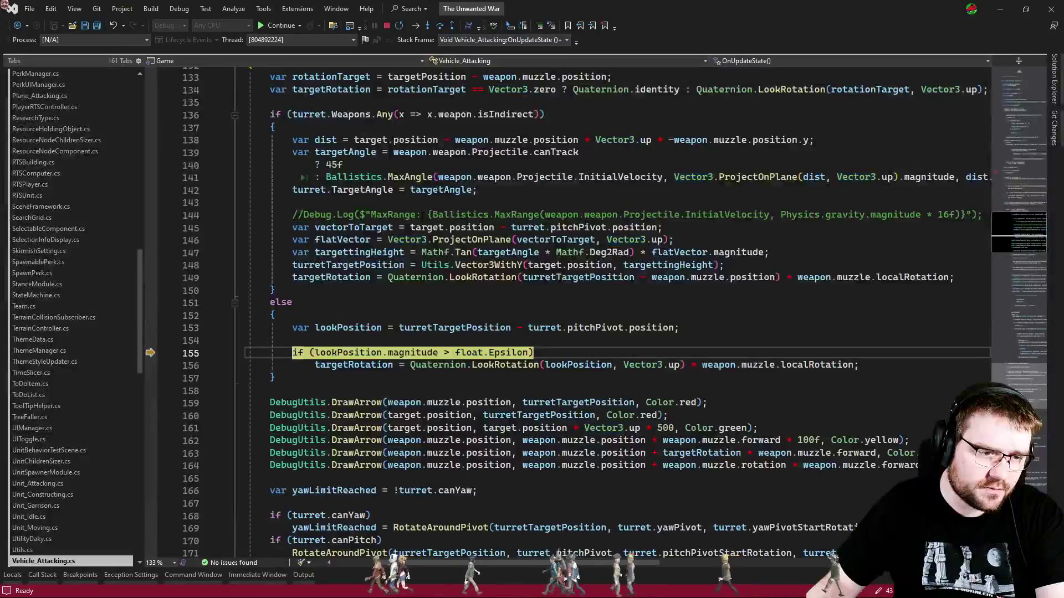
key(F10)
key(F10)
key(F10)
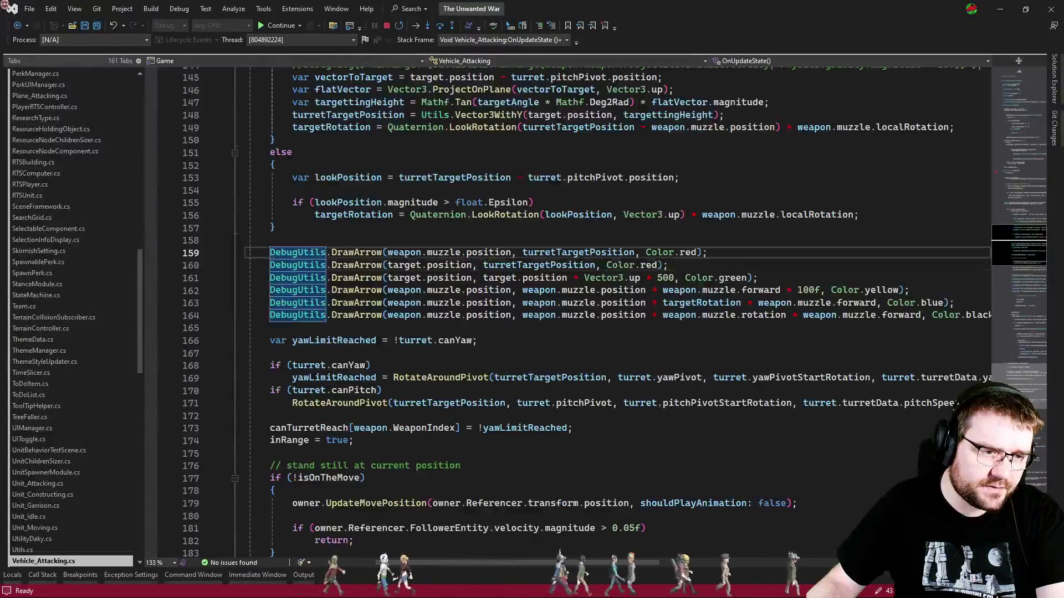
key(F10)
key(F10)
key(F10)
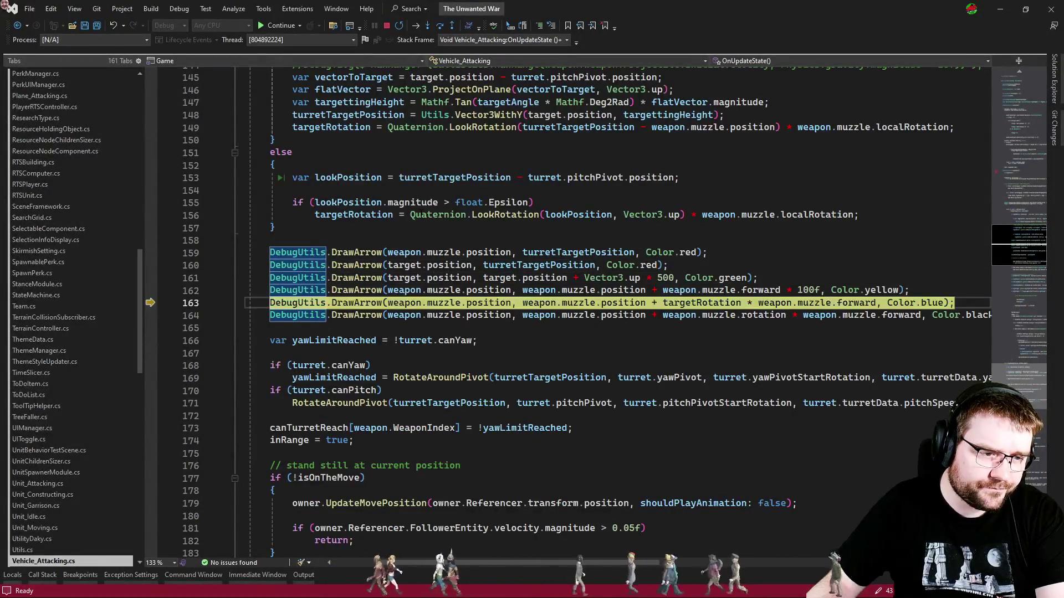
key(F10)
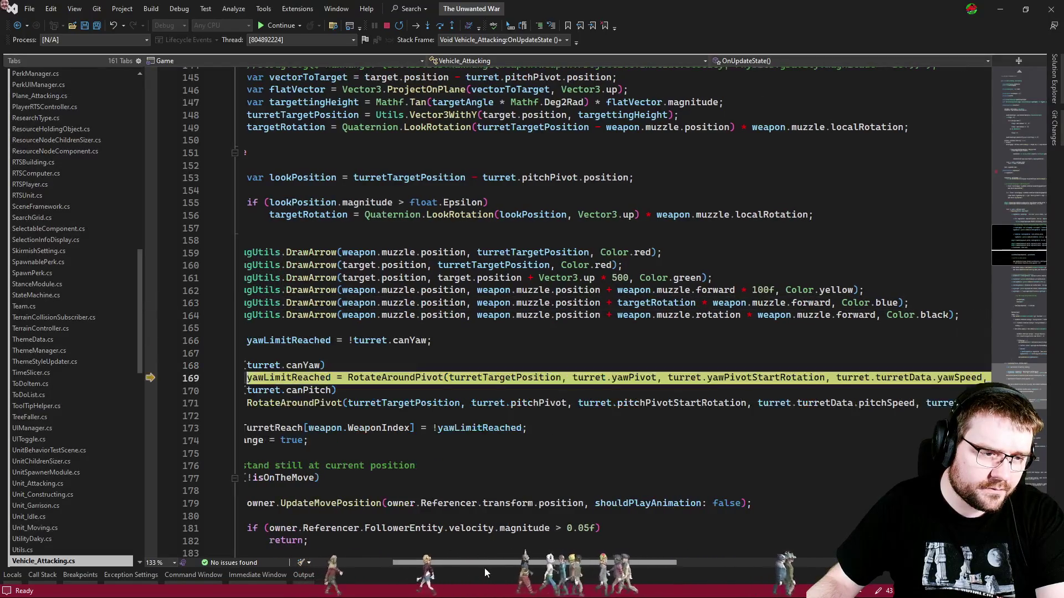
key(F10)
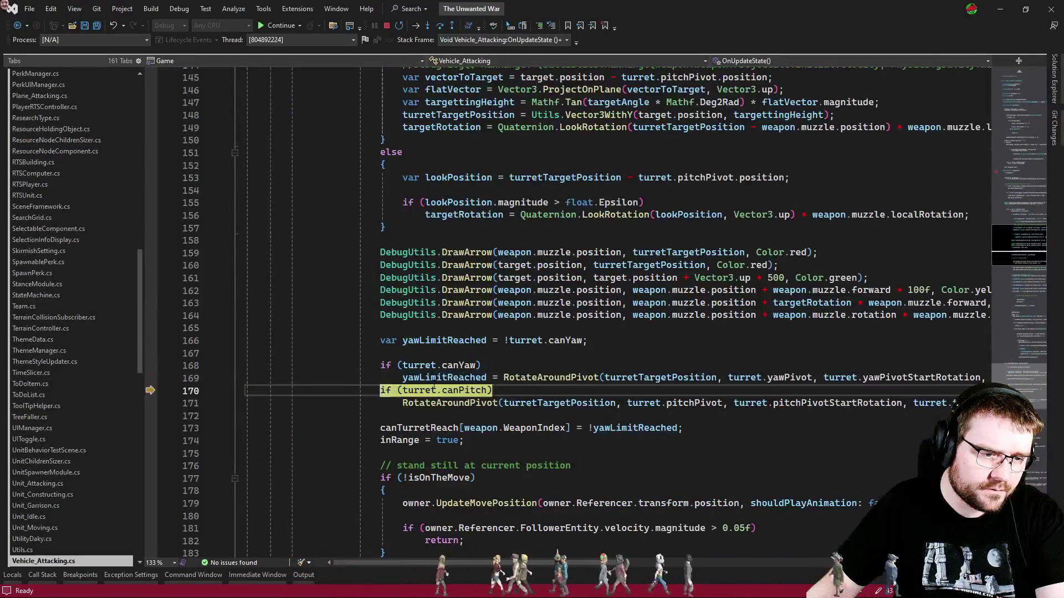
key(F10)
key(F10)
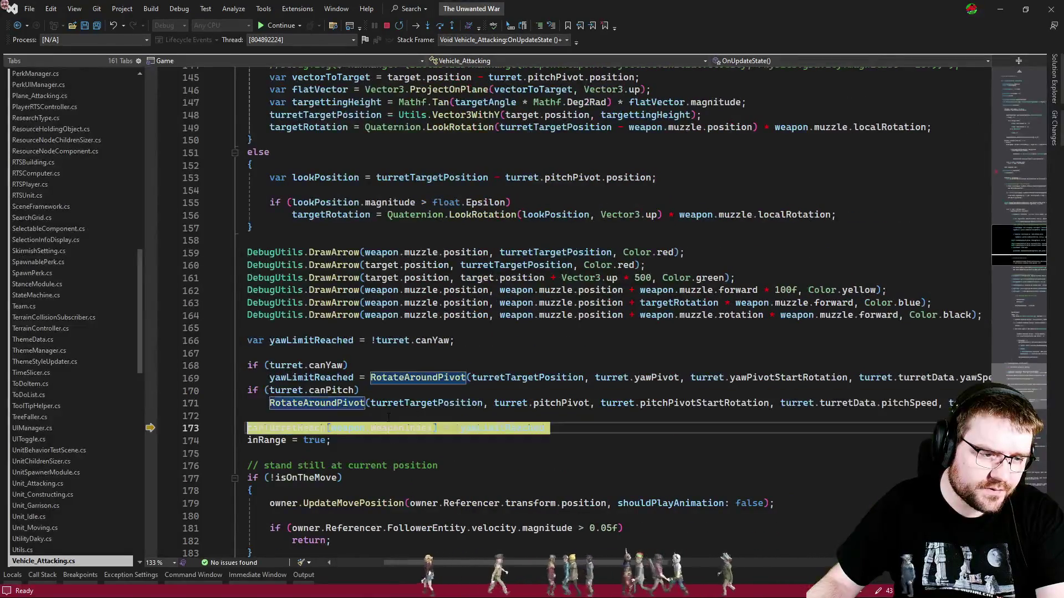
key(F10)
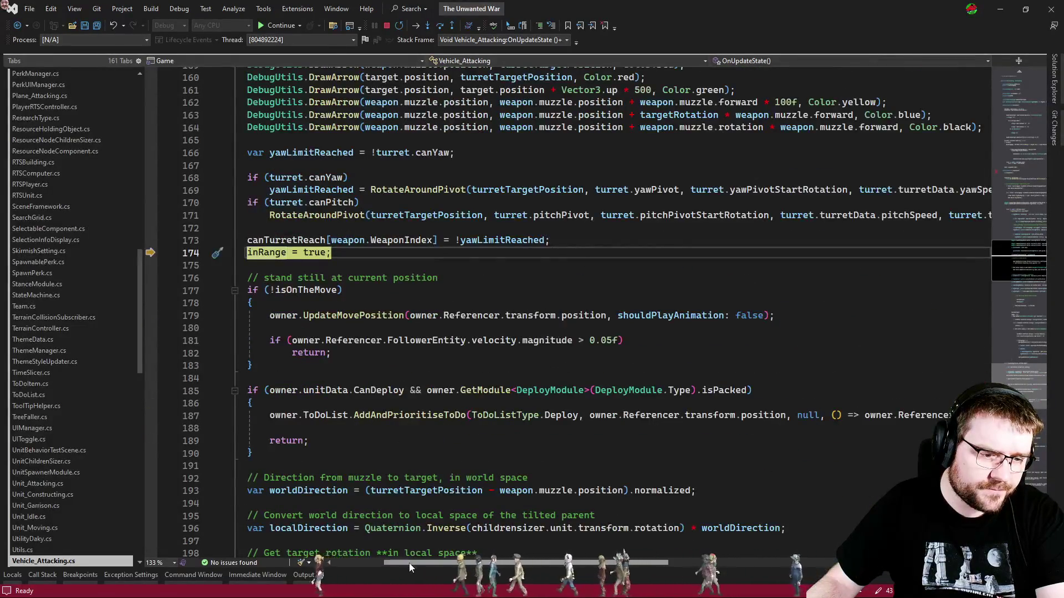
Check the inRange value tip and return to the code below line 174.
scroll(402, 253, left, 3)
mouse_move(403, 254)
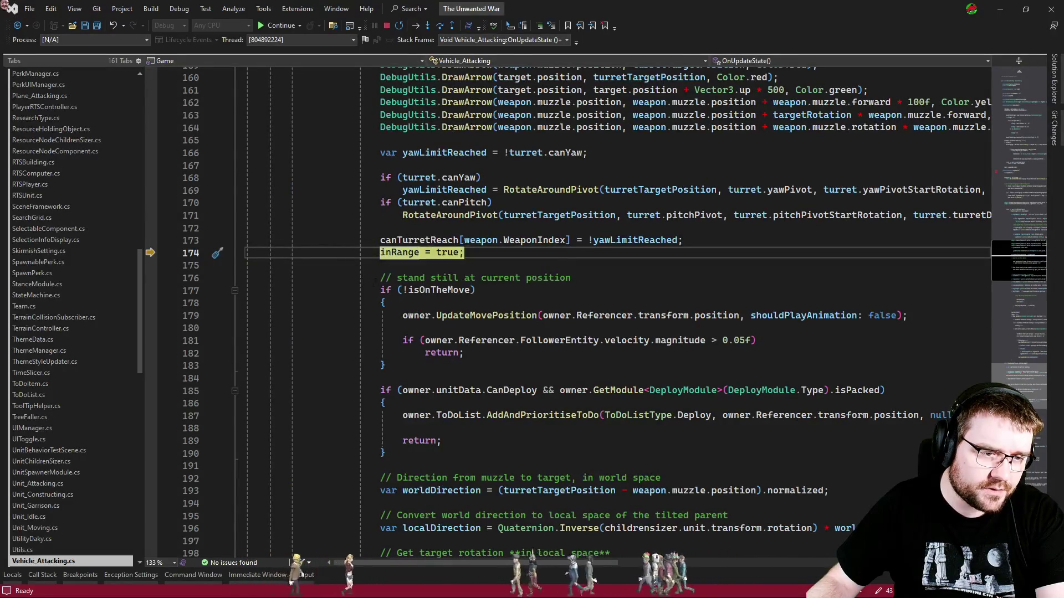
click(415, 278)
click(414, 267)
Step through the stand-still block and rotation math, then continue with F5 to the breakpoint.
key(F10)
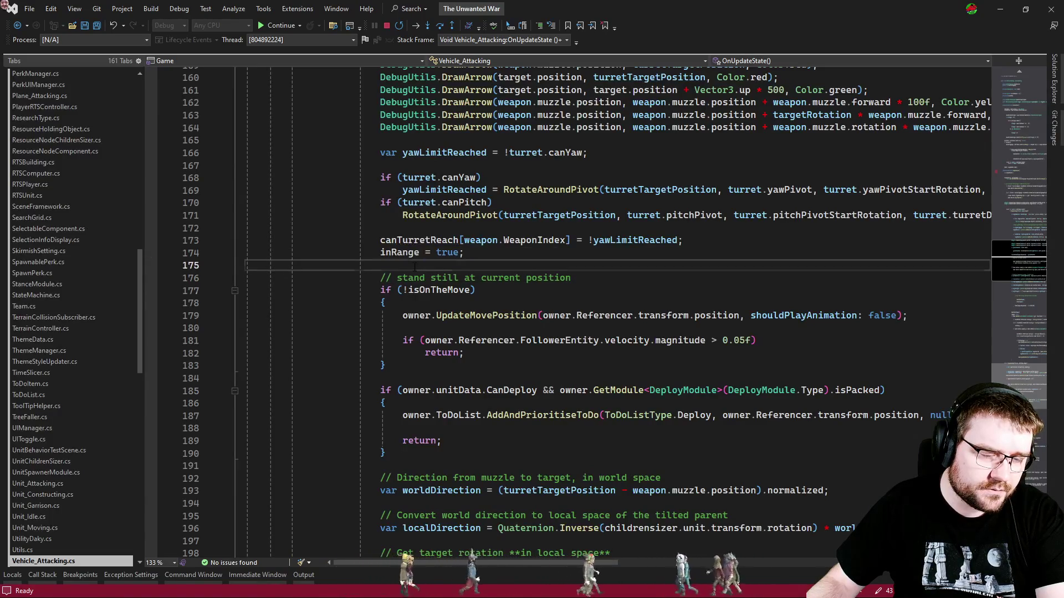
key(F10)
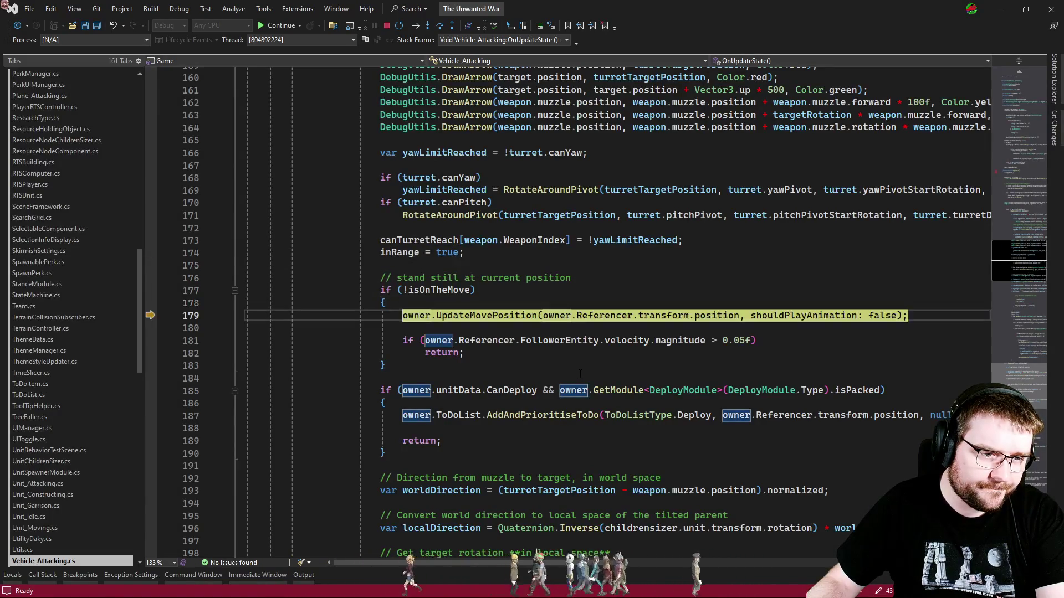
key(F10)
key(F10)
key(F10)
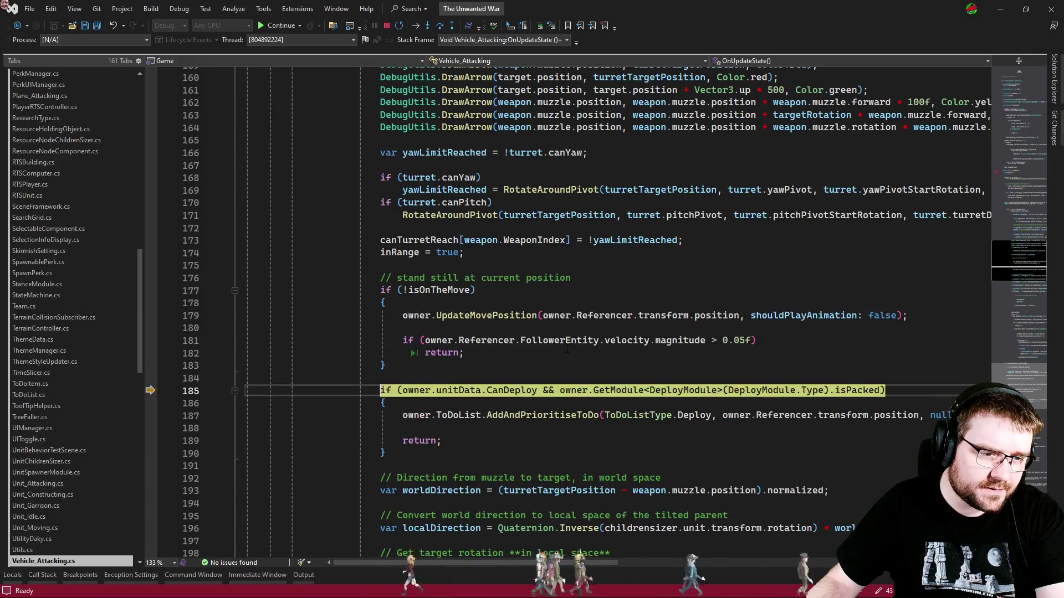
scroll(567, 349, down, 5)
key(F10)
key(F10)
key(F10)
key(F10)
key(F10)
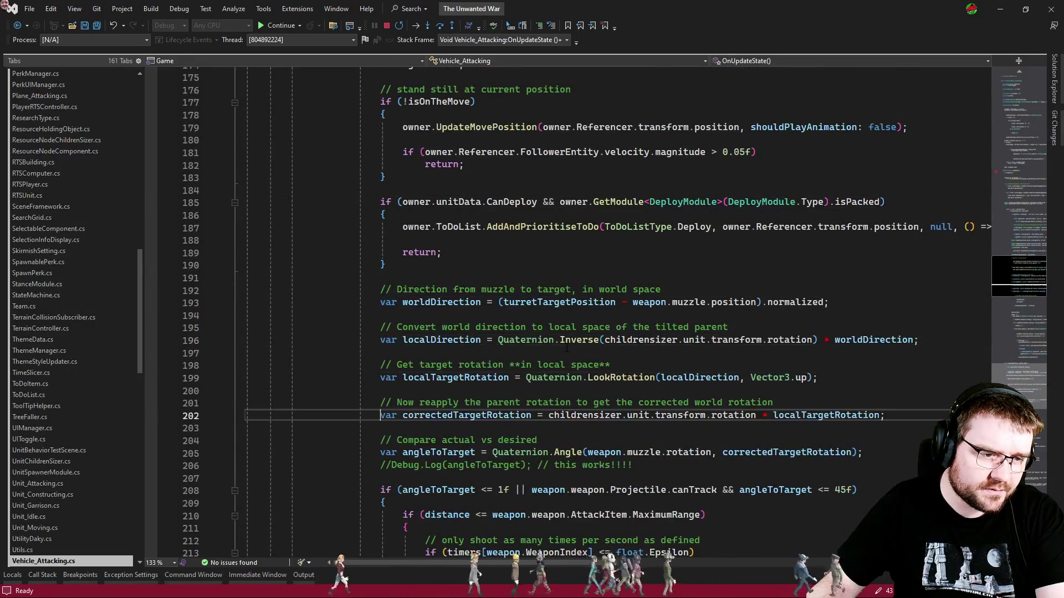
key(F10)
scroll(566, 348, down, 5)
key(F10)
key(F10)
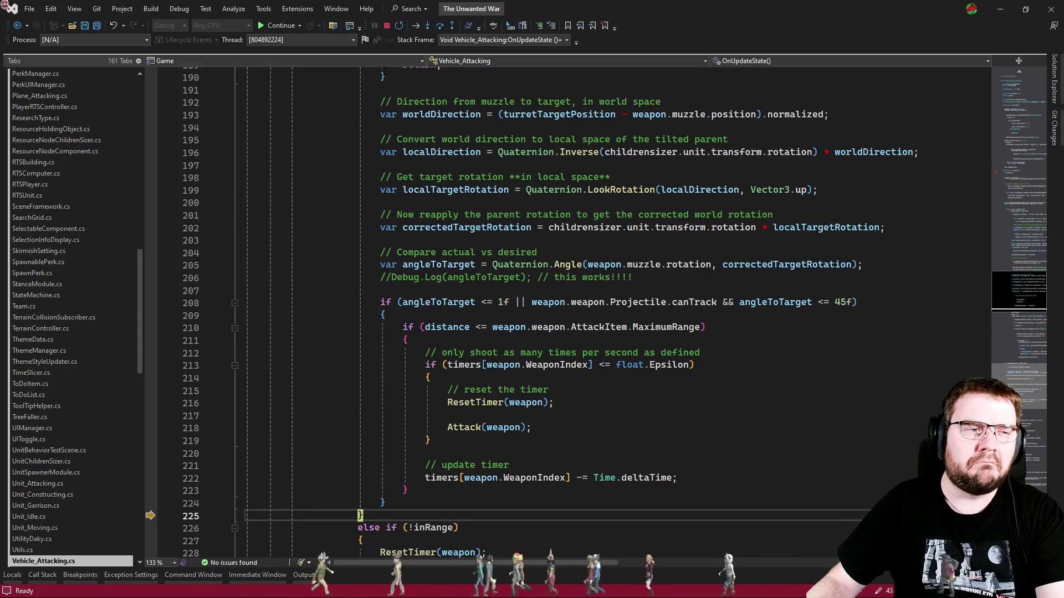
key(F5)
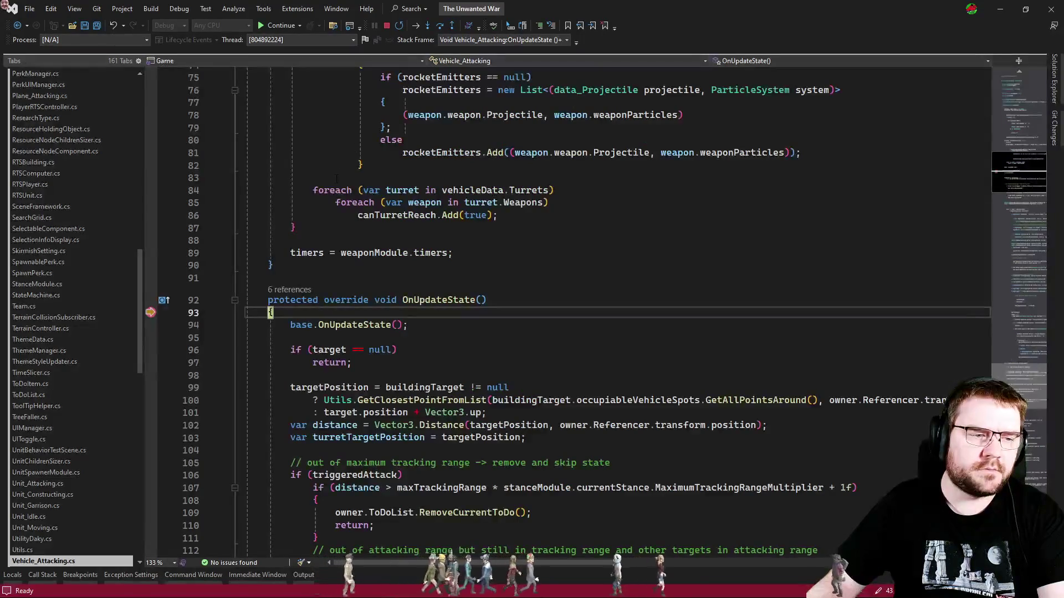
key(alt+Tab)
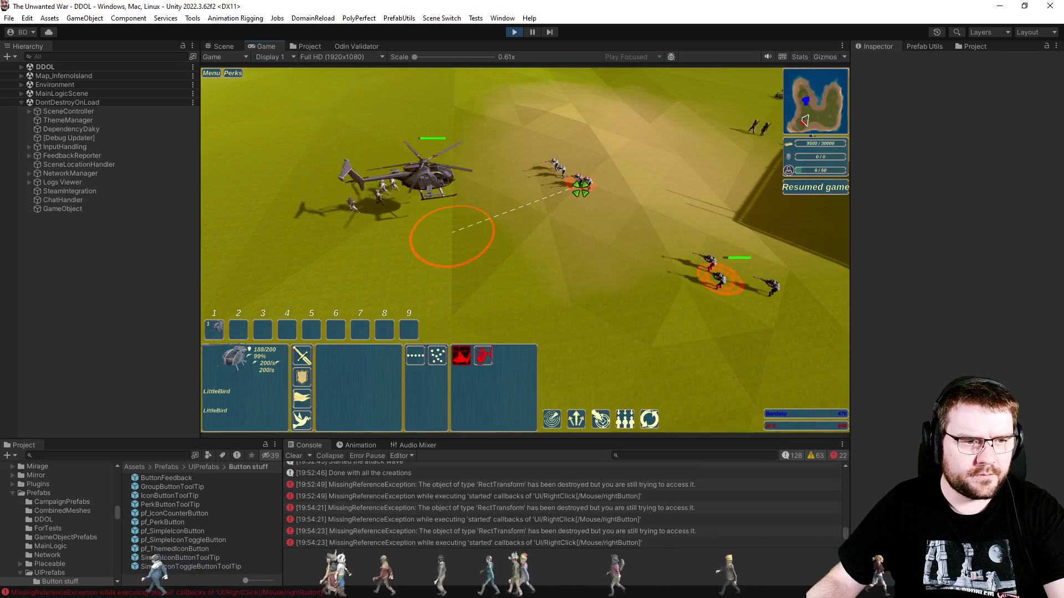
Order the helicopter to attack the soldiers, pause, and select the CopterHangar before resuming.
right_click(724, 287)
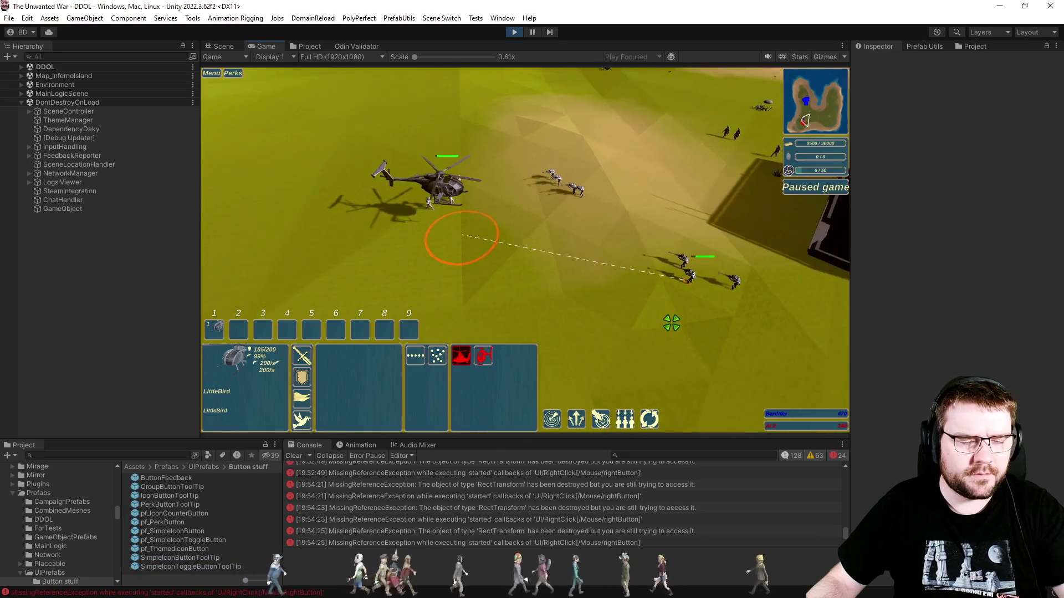
key(space)
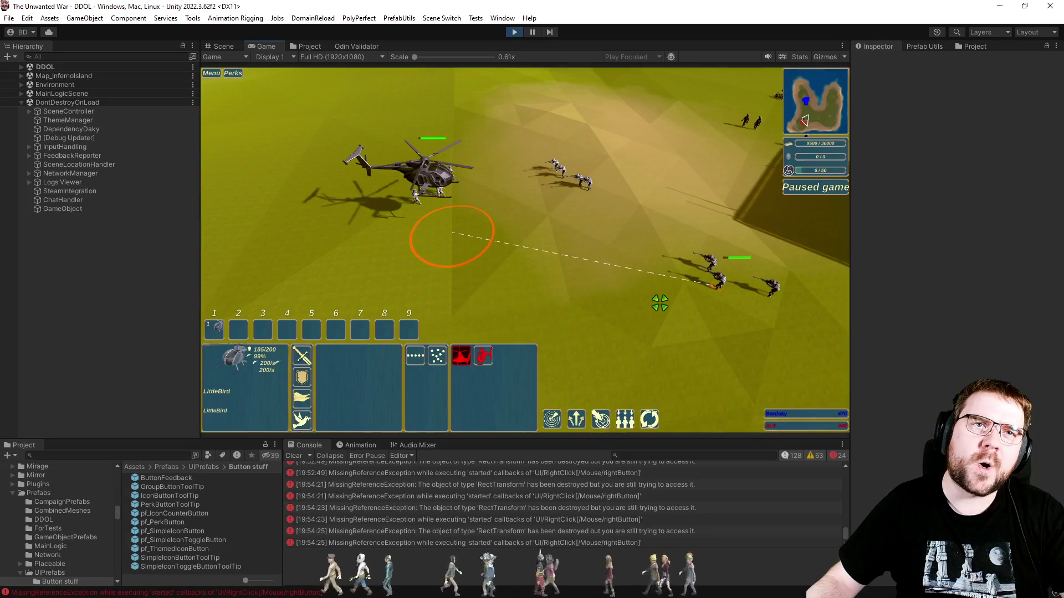
key(w)
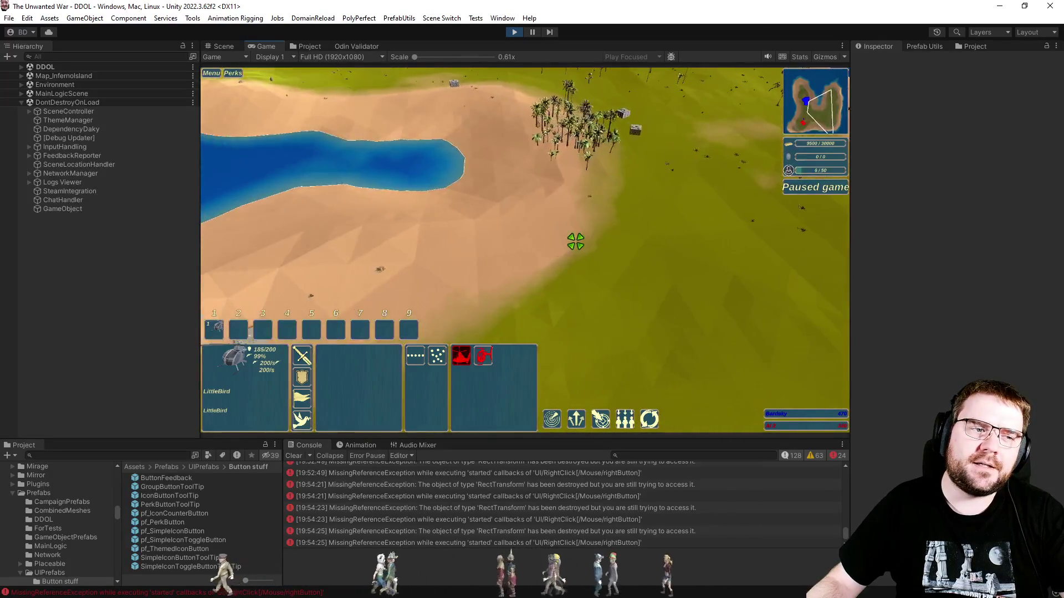
key(d)
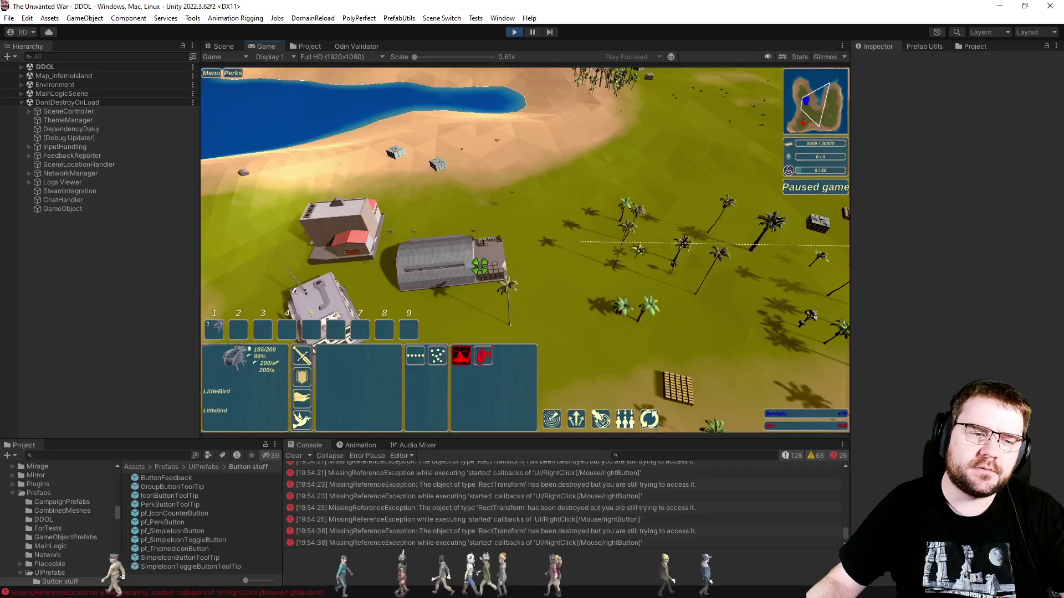
click(485, 288)
key(d)
key(space)
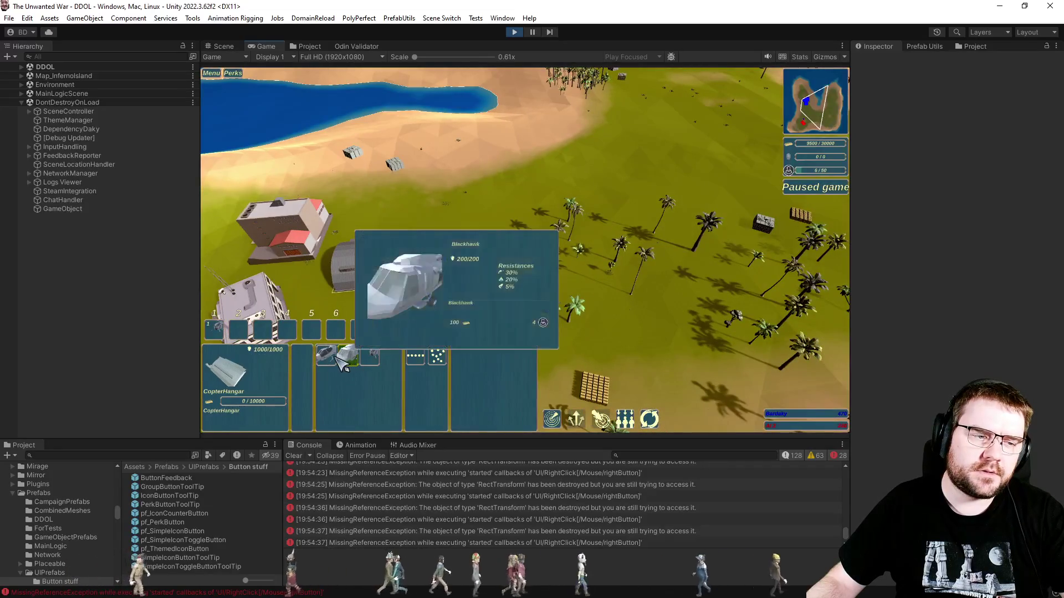
Queue a new helicopter and send the Apache to attack the soldiers.
click(326, 355)
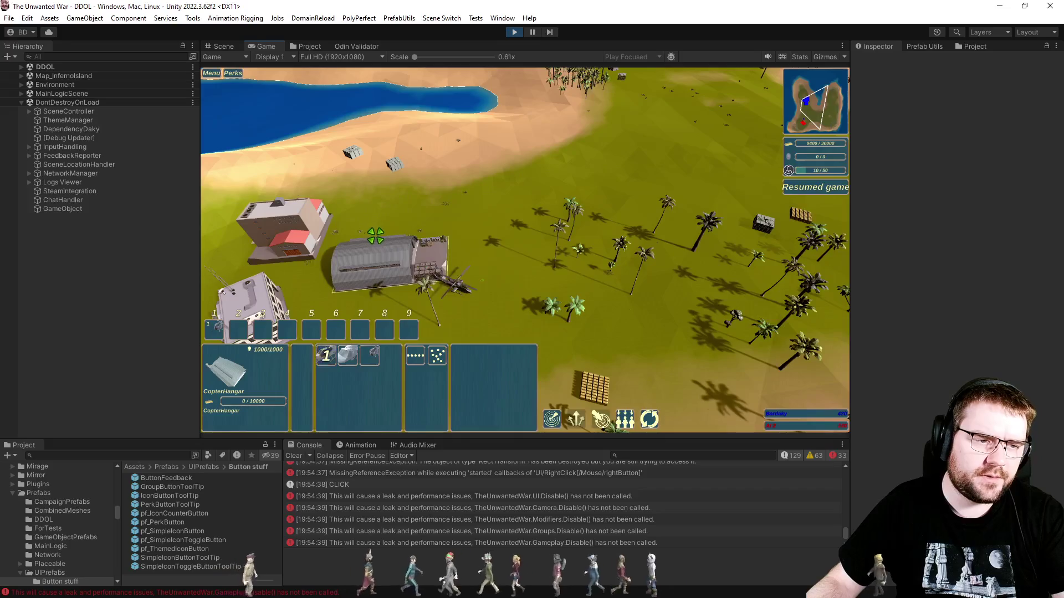
right_click(628, 302)
key(s)
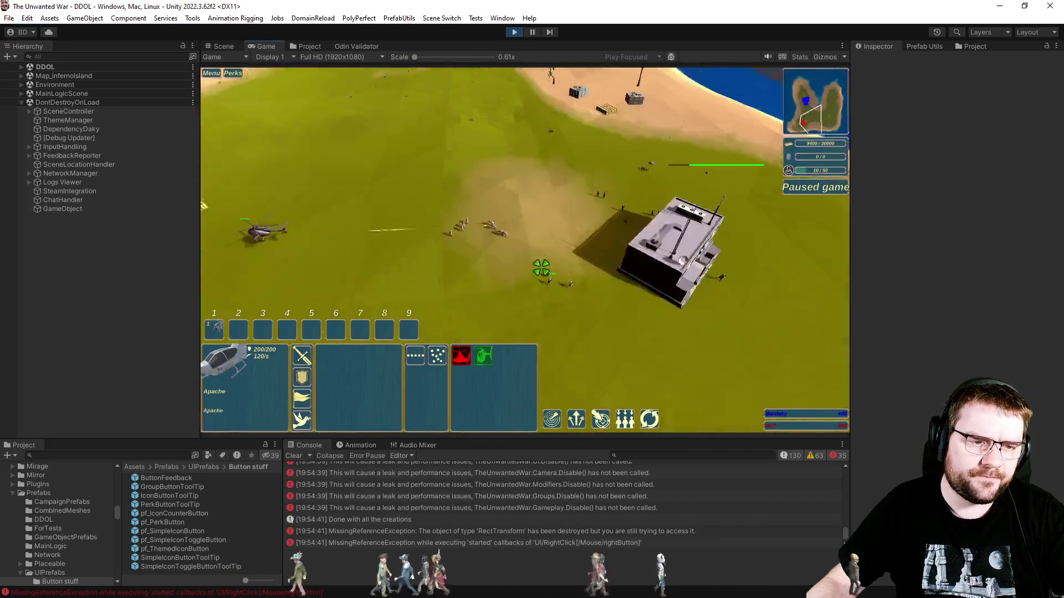
key(a)
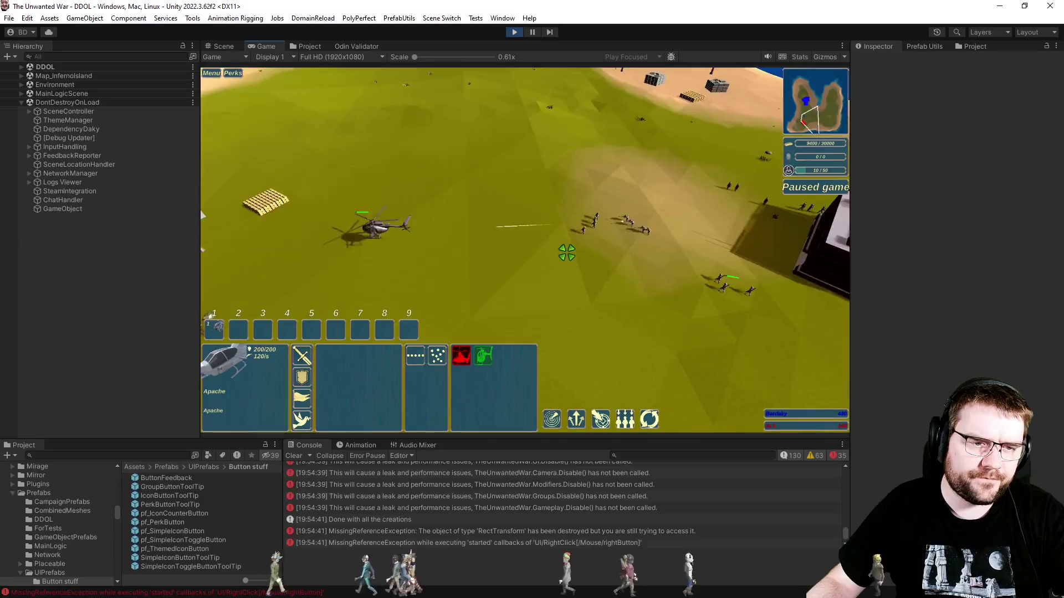
scroll(603, 223, up, 3)
right_click(617, 217)
key(space)
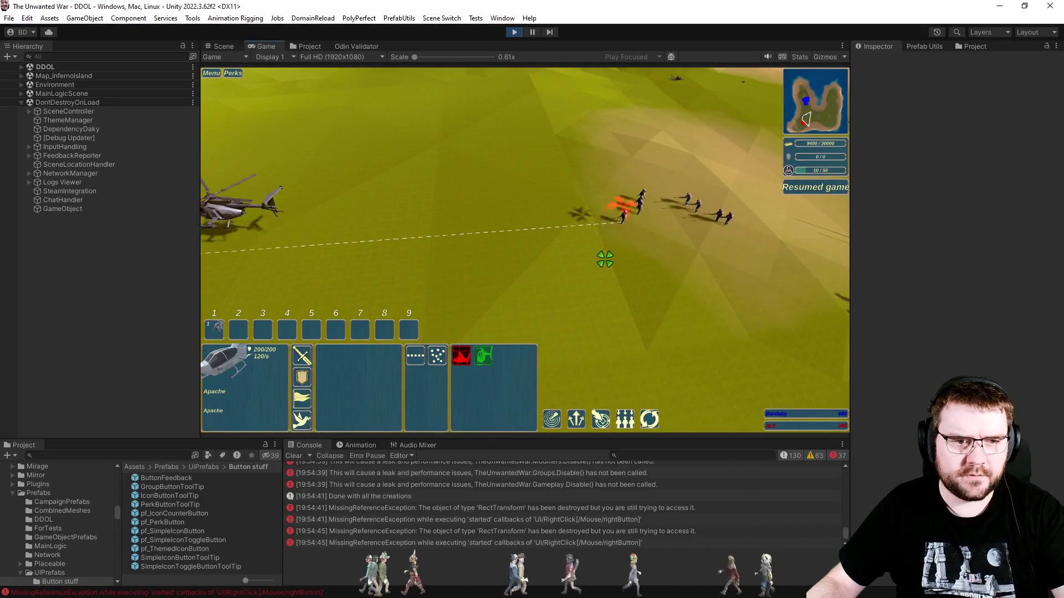
scroll(590, 258, down, 5)
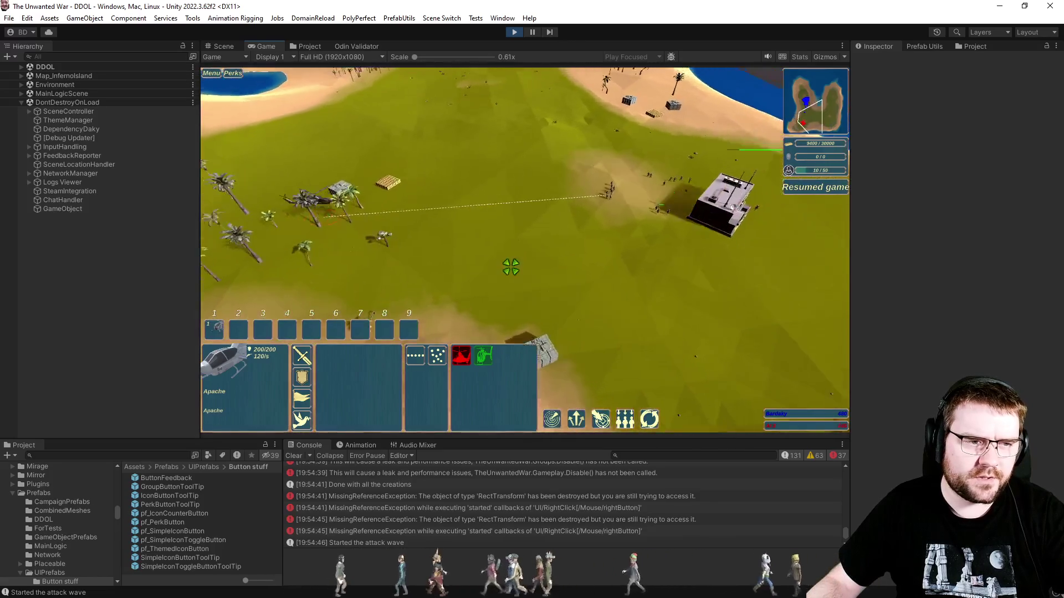
scroll(510, 267, up, 5)
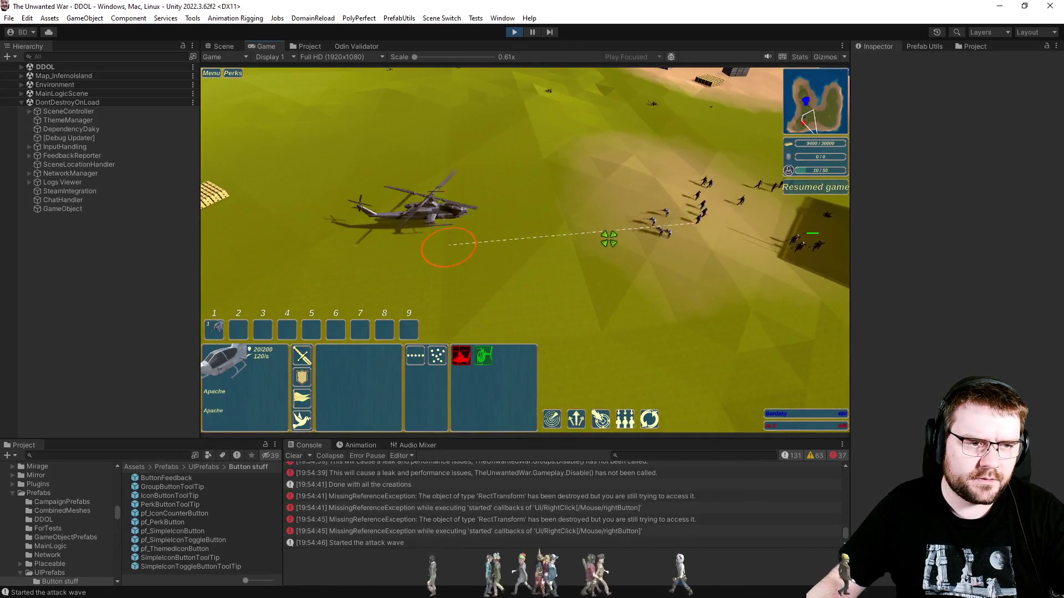
Deselect the Apache, pause the game, and switch to the Project browser.
click(686, 240)
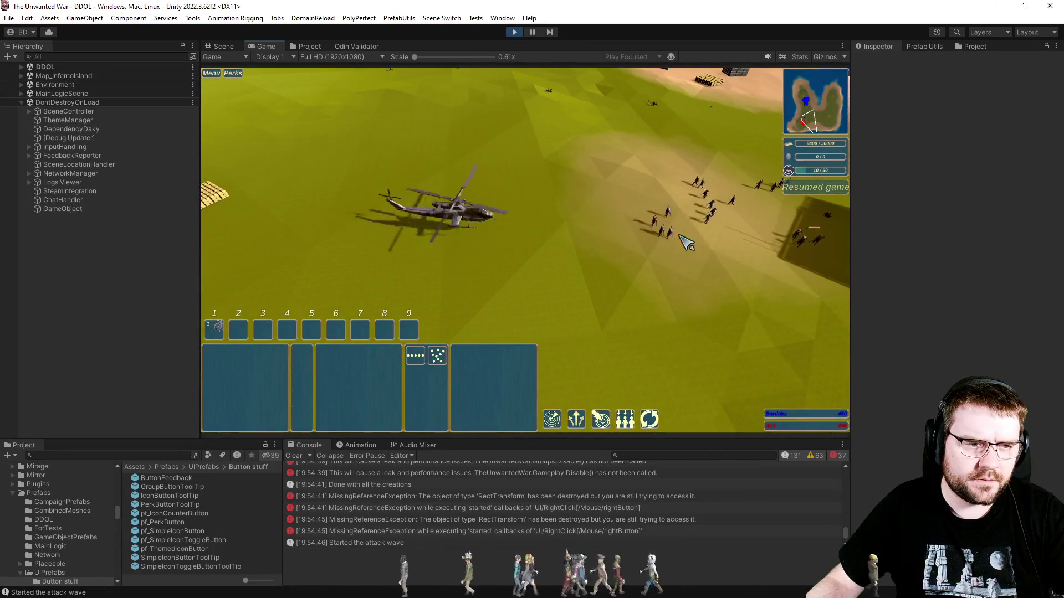
scroll(686, 242, up, 2)
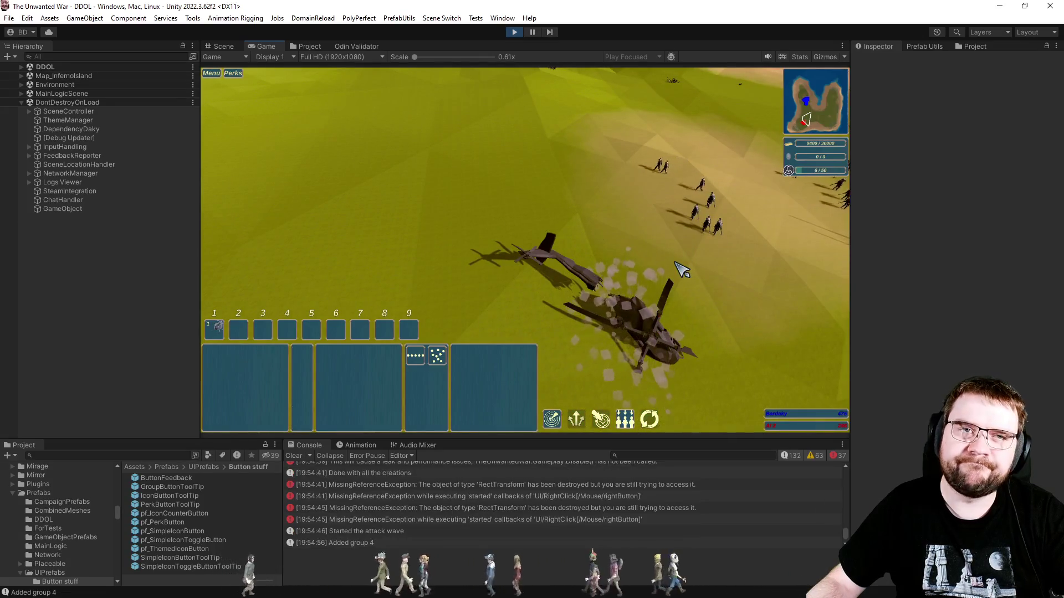
scroll(676, 271, down, 3)
key(space)
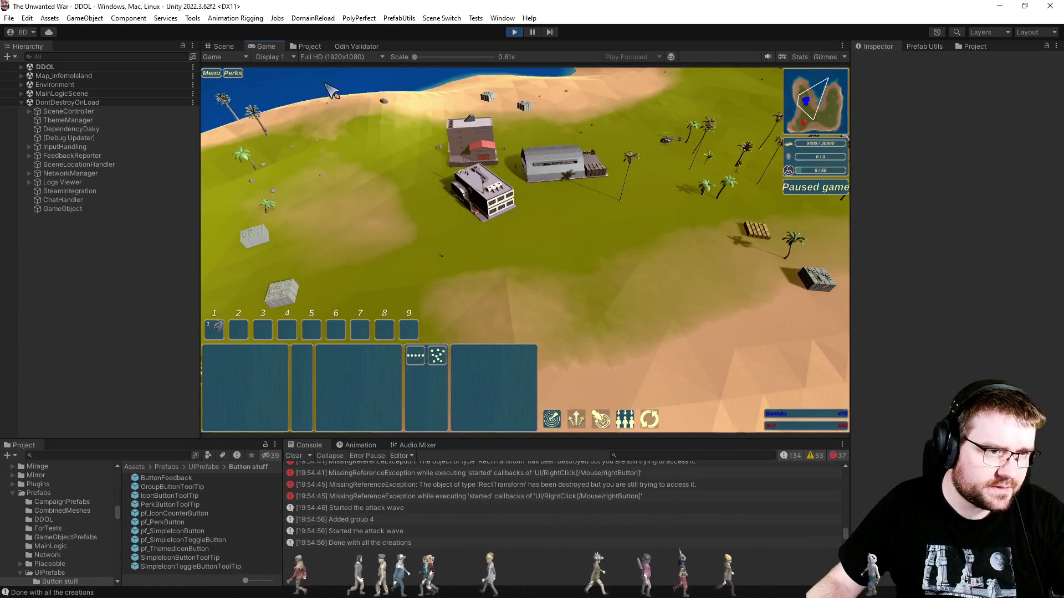
click(305, 46)
scroll(296, 244, up, 15)
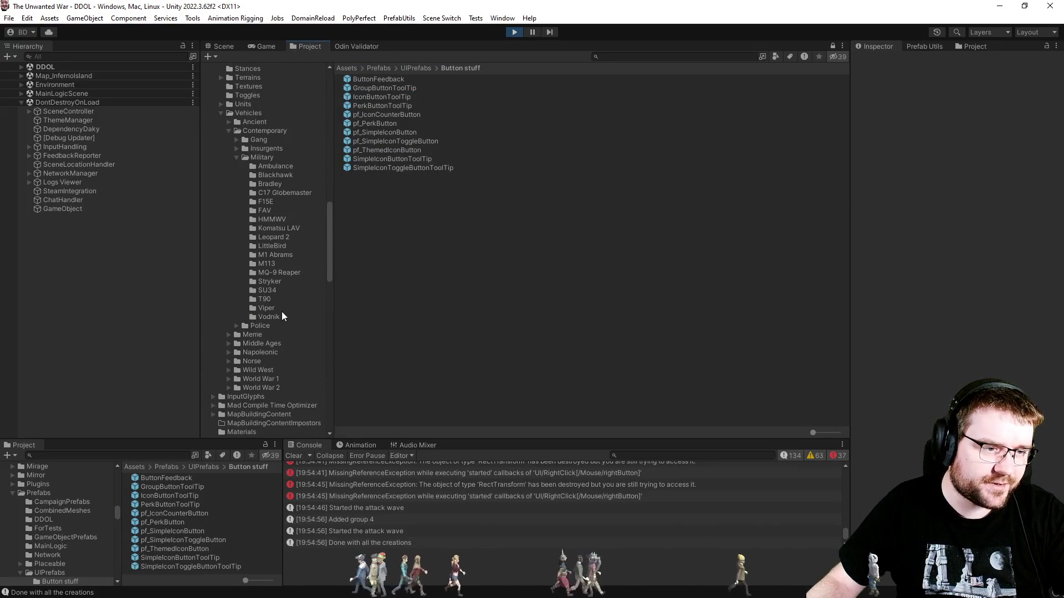
In the Viper folder, add a Gun = 0.99 Resistances entry to selectable_data_Viper, then return to Game view.
click(267, 308)
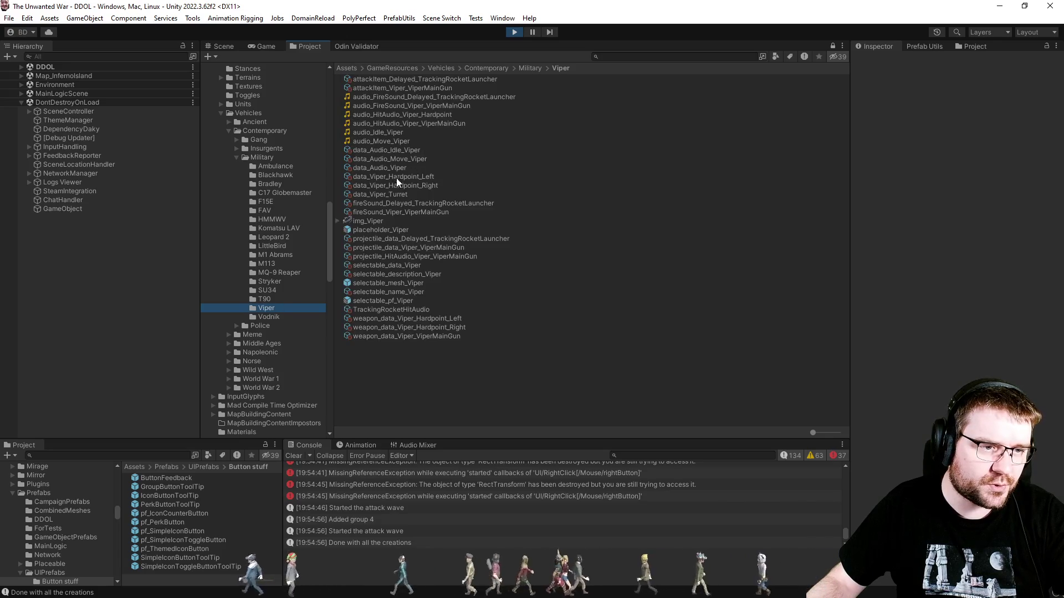
click(390, 263)
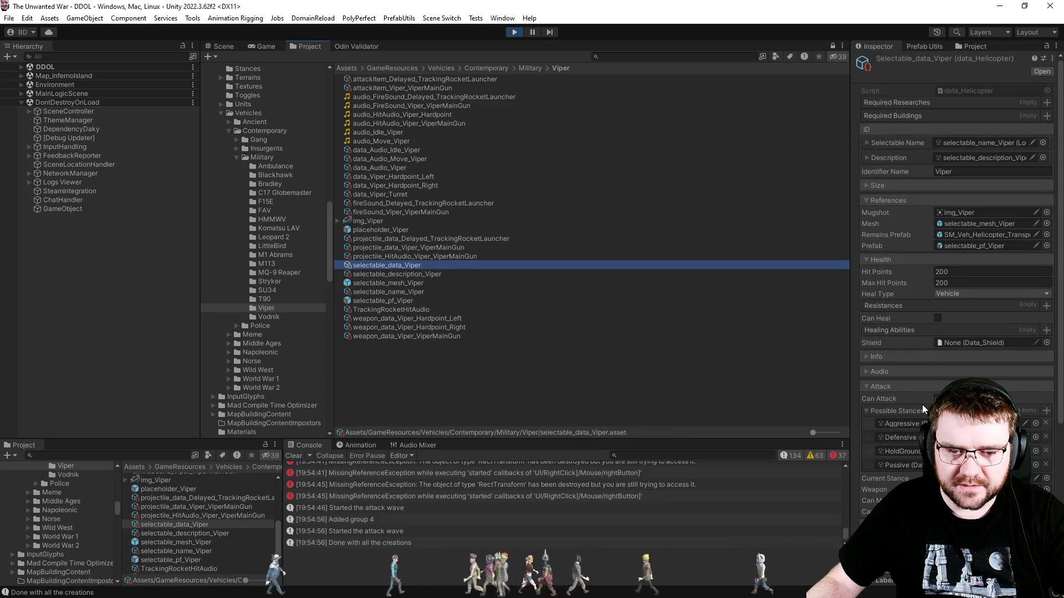
click(1045, 305)
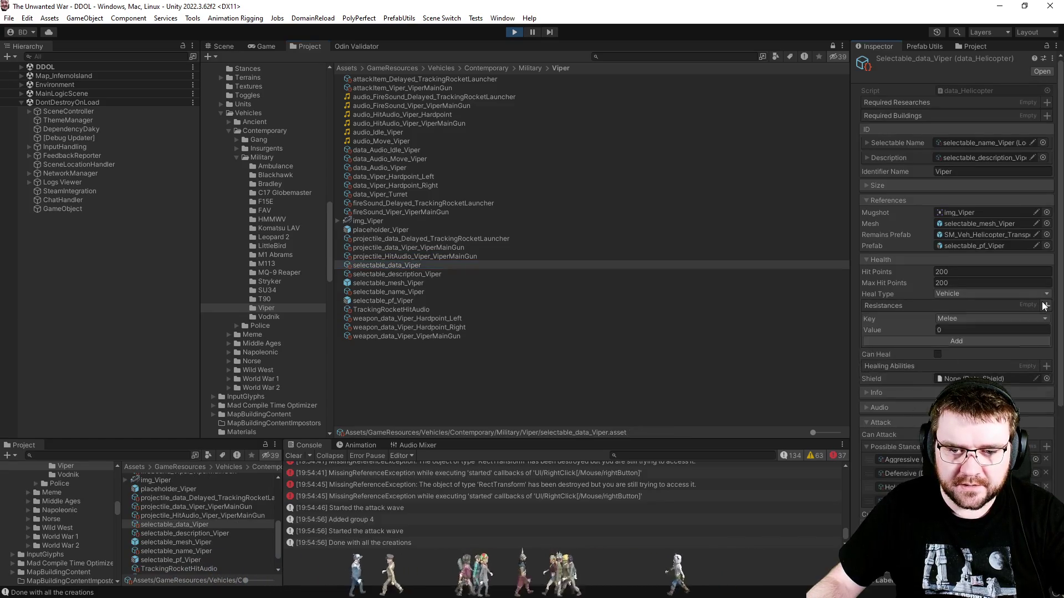
click(985, 320)
click(957, 351)
click(963, 331)
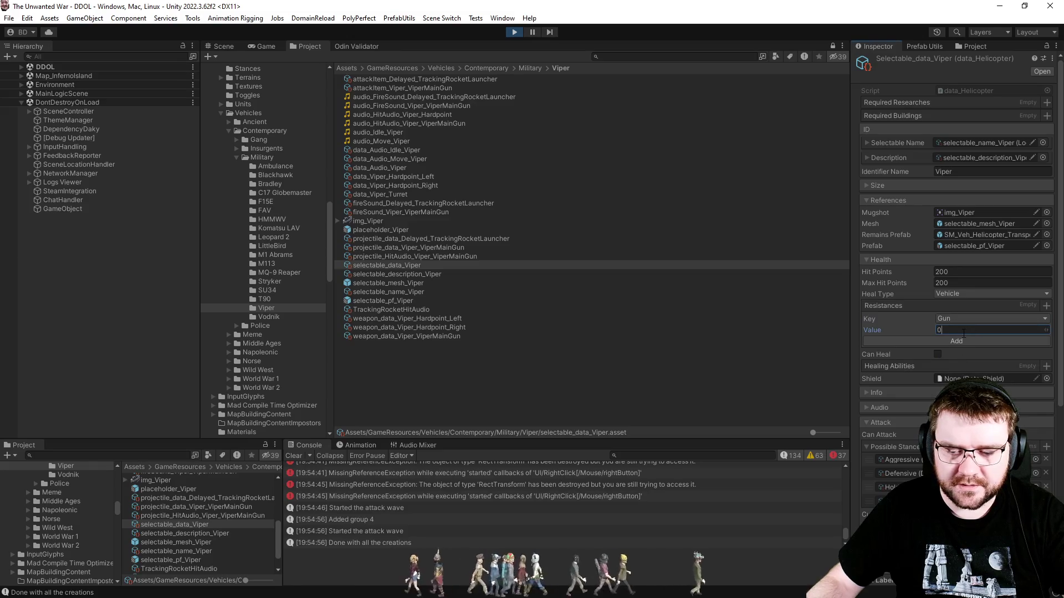
text(0.99)
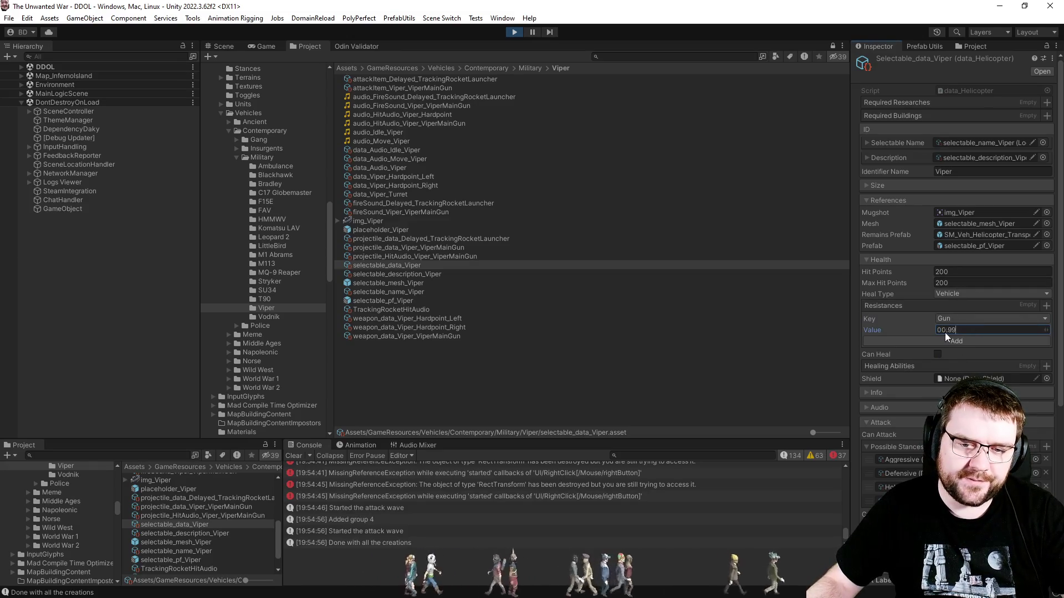
click(938, 339)
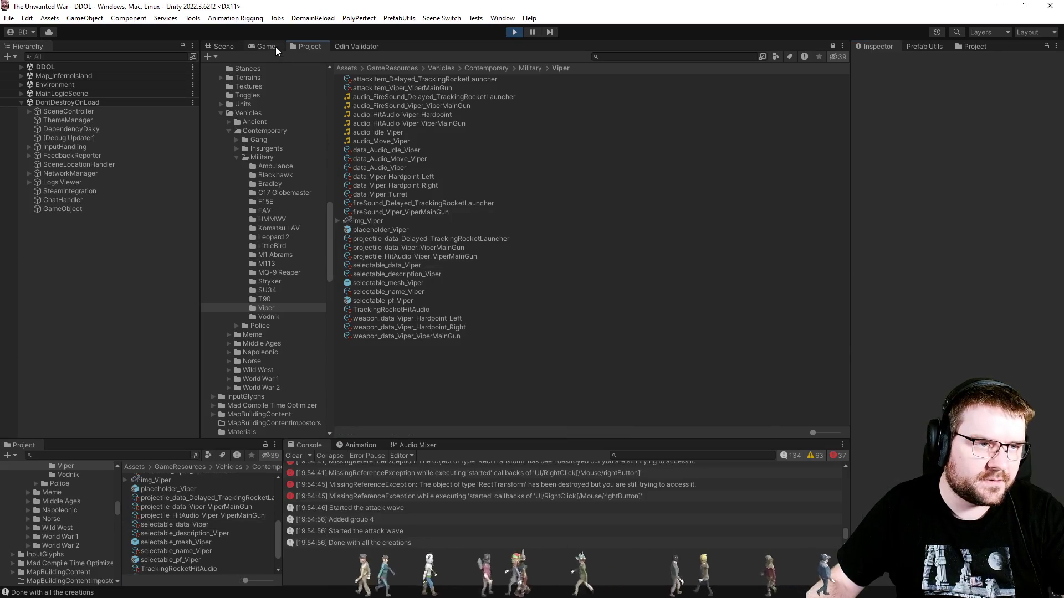
click(275, 47)
Build an Apache at the CopterHangar, resume, select it, and toggle its Auto Landing.
click(548, 166)
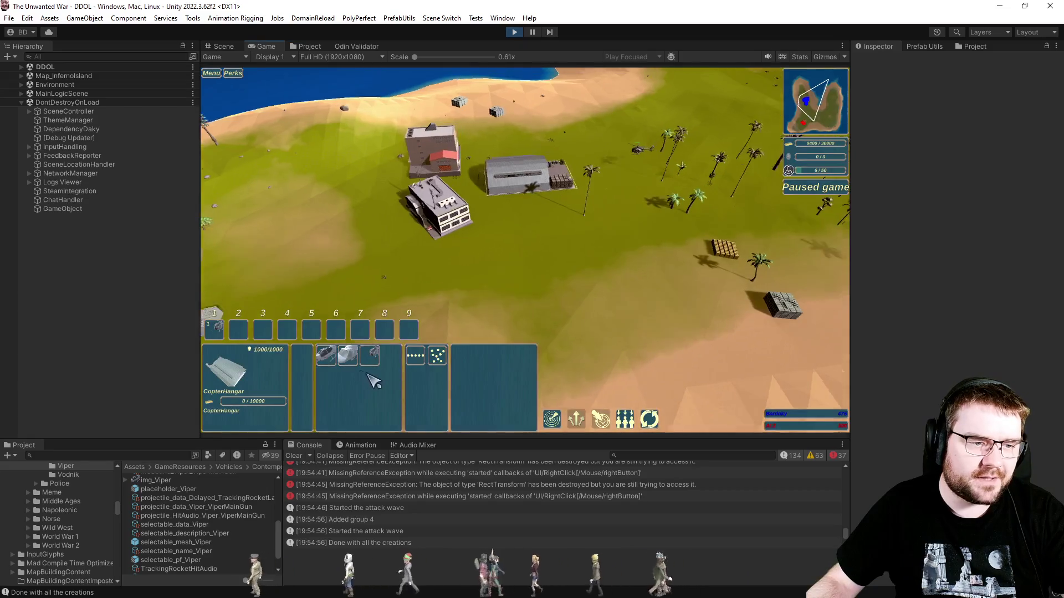
click(331, 361)
key(p)
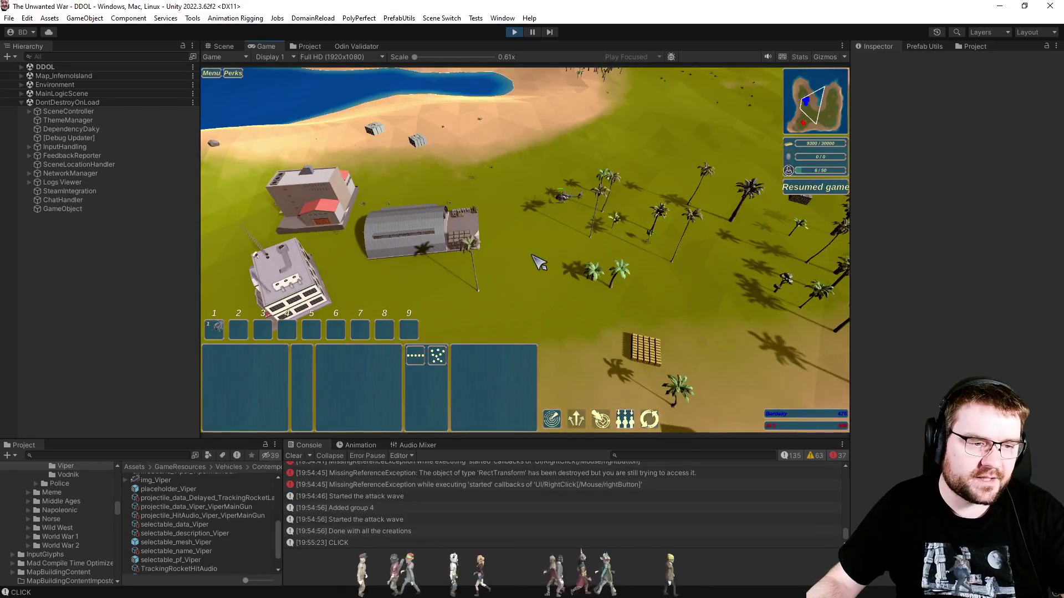
drag(473, 209, 533, 293)
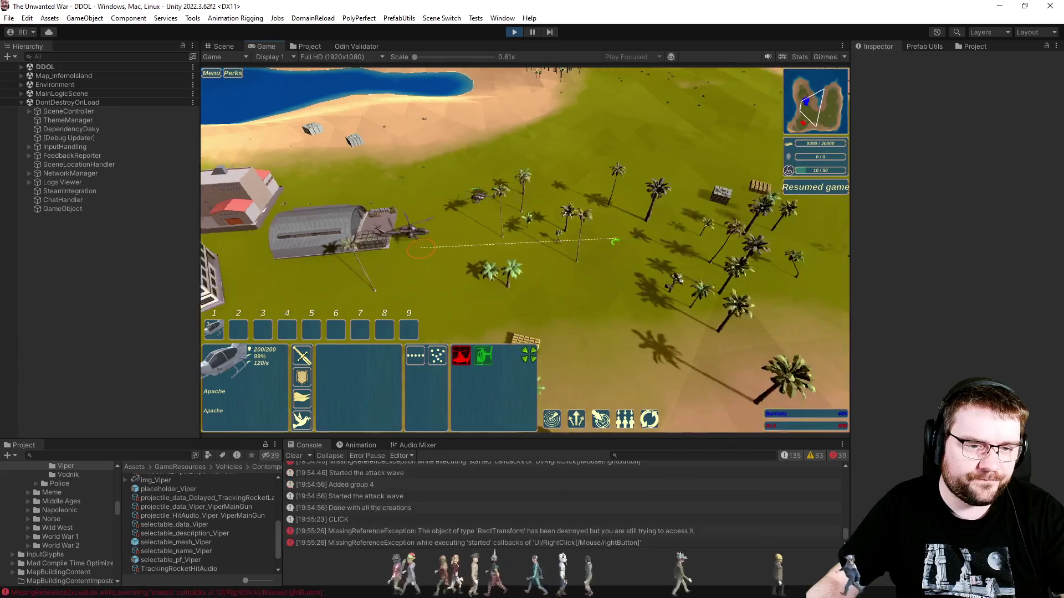
click(484, 355)
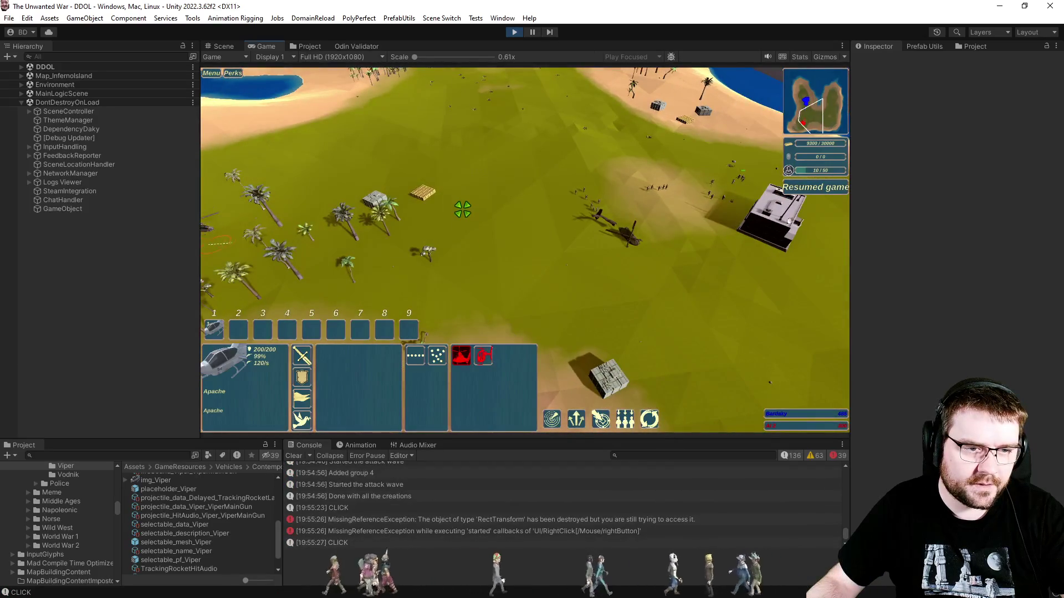
Move the Apache to attack the soldiers and the nearby building, then pause and switch to Visual Studio.
right_click(462, 209)
right_click(493, 234)
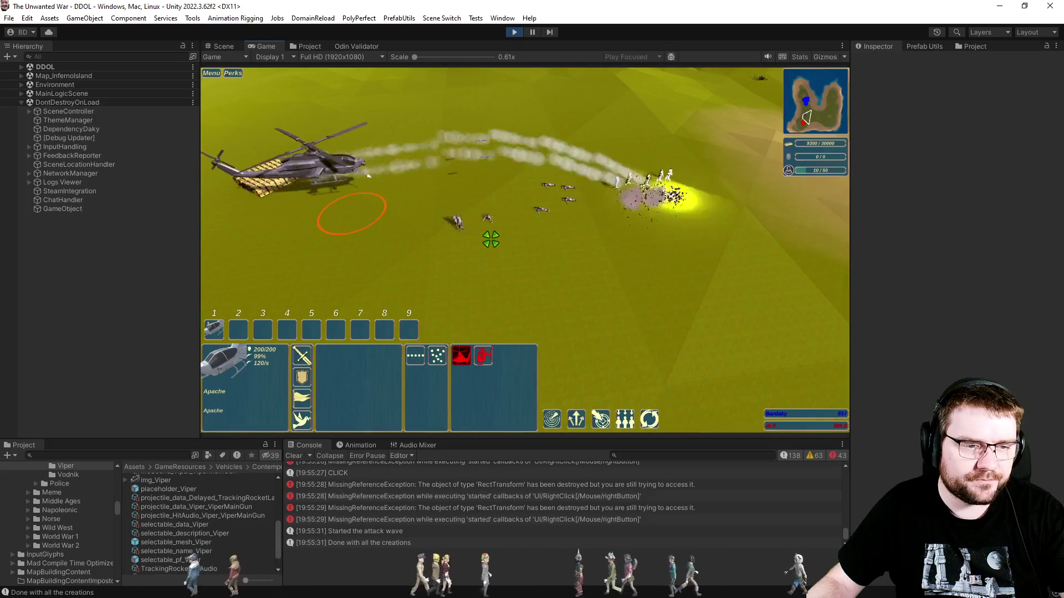
right_click(589, 191)
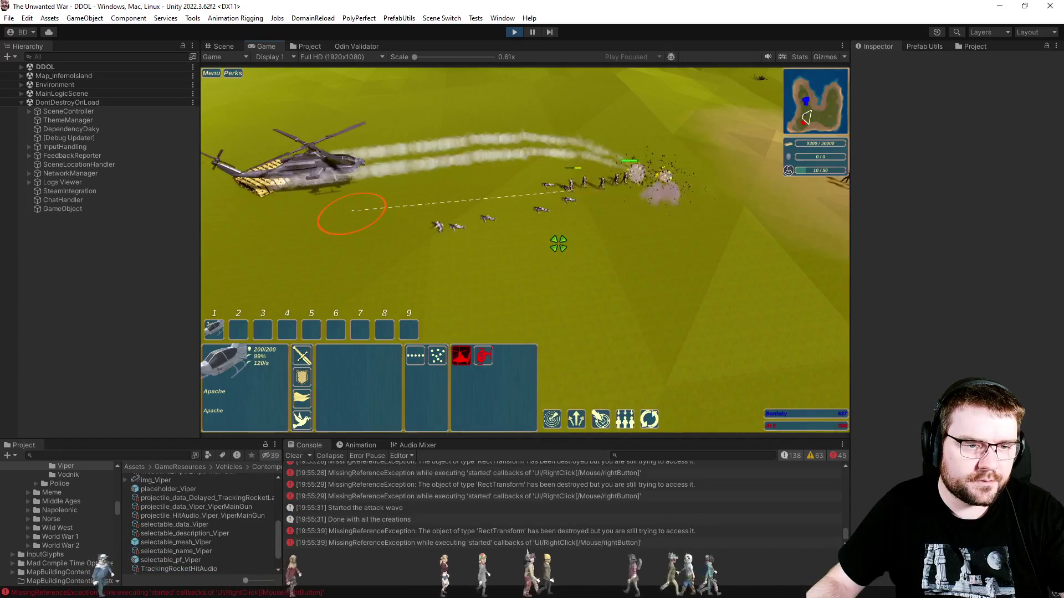
right_click(646, 220)
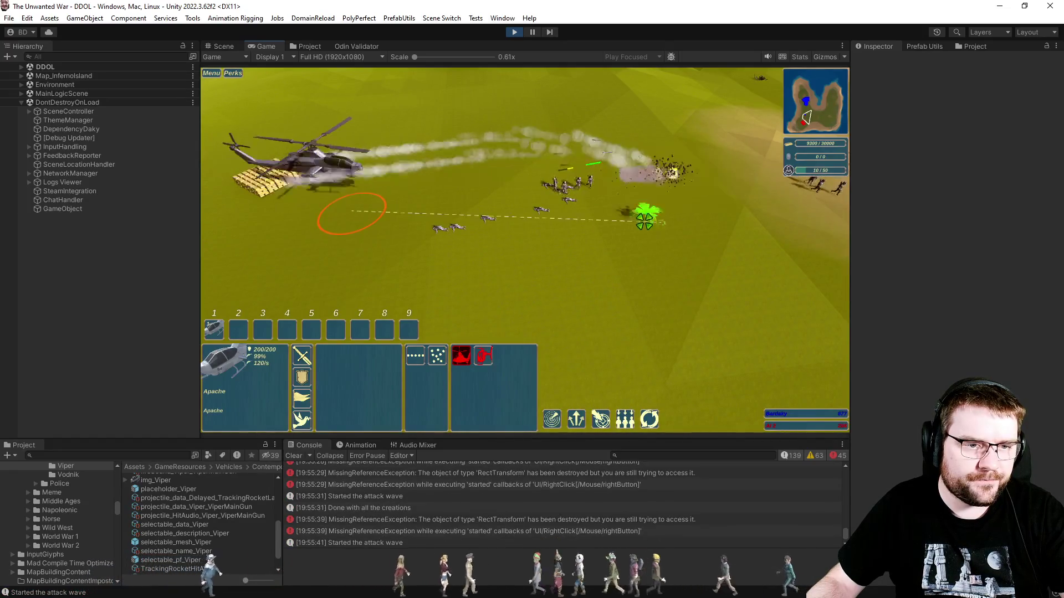
right_click(615, 236)
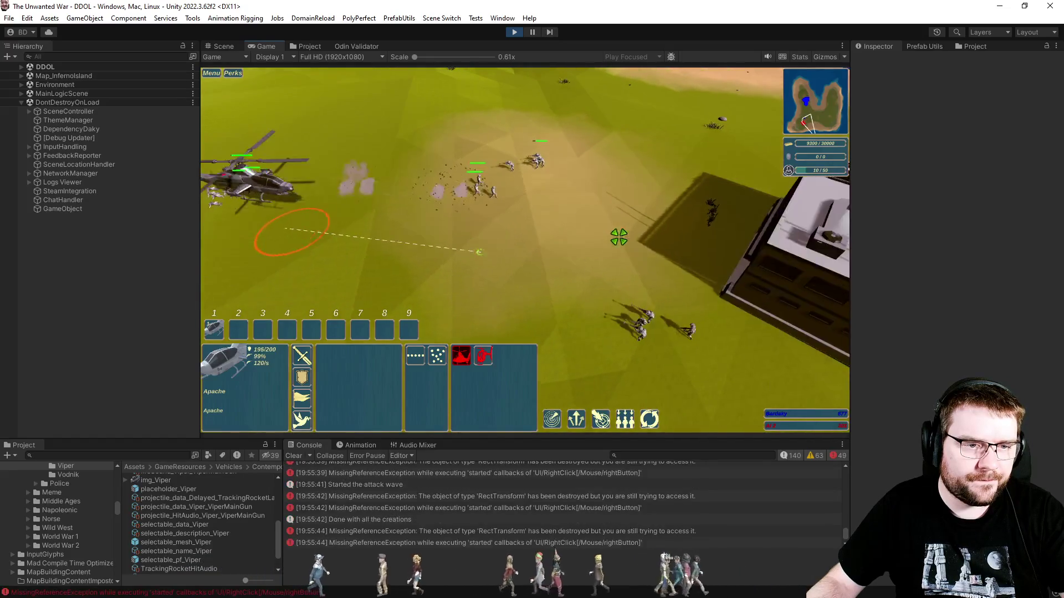
right_click(663, 169)
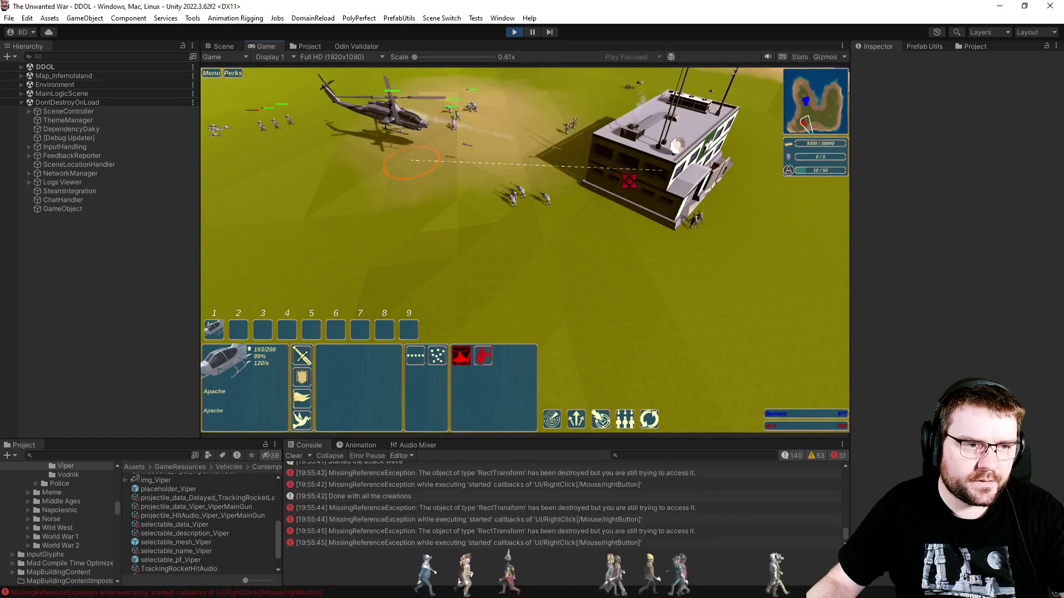
key(p)
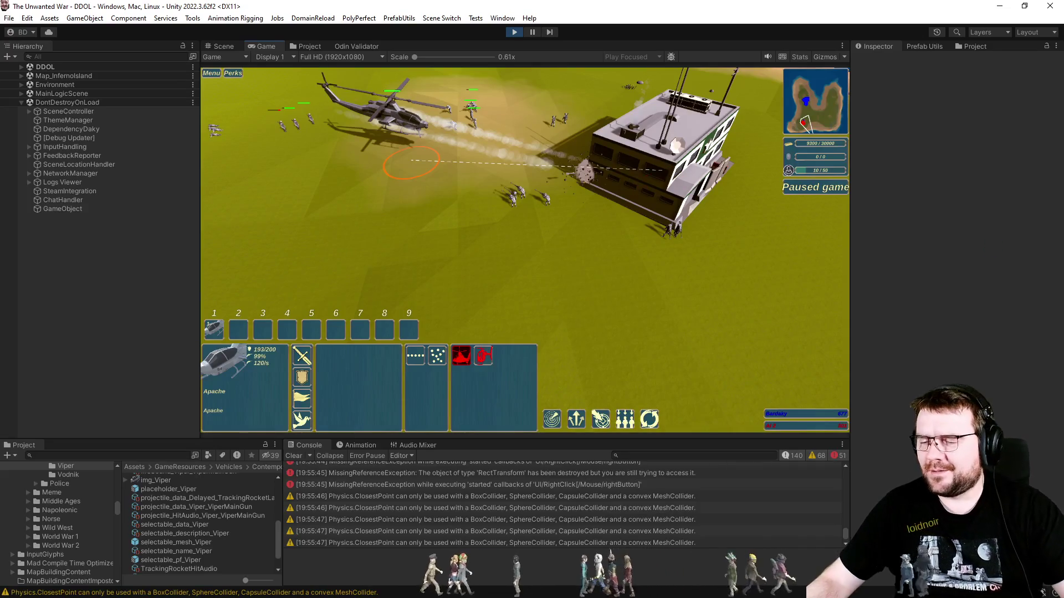
key(alt+Tab)
Search Vehicle_Attacking.cs for the turret pitch code and go to weapon arrow line 164.
click(751, 340)
scroll(745, 342, down, 6)
key(ctrl+f)
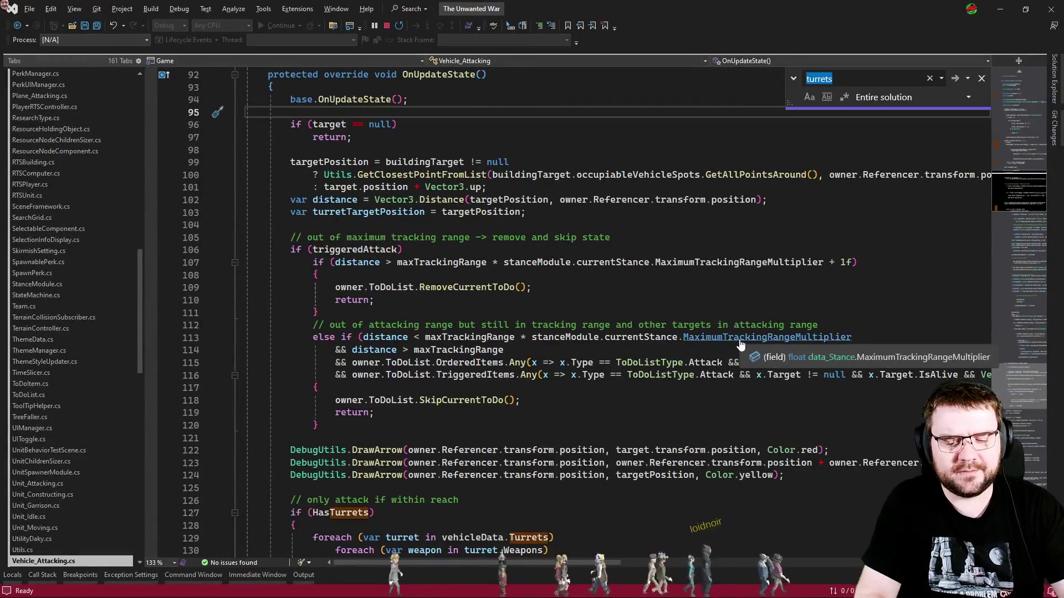
scroll(740, 344, down, 17)
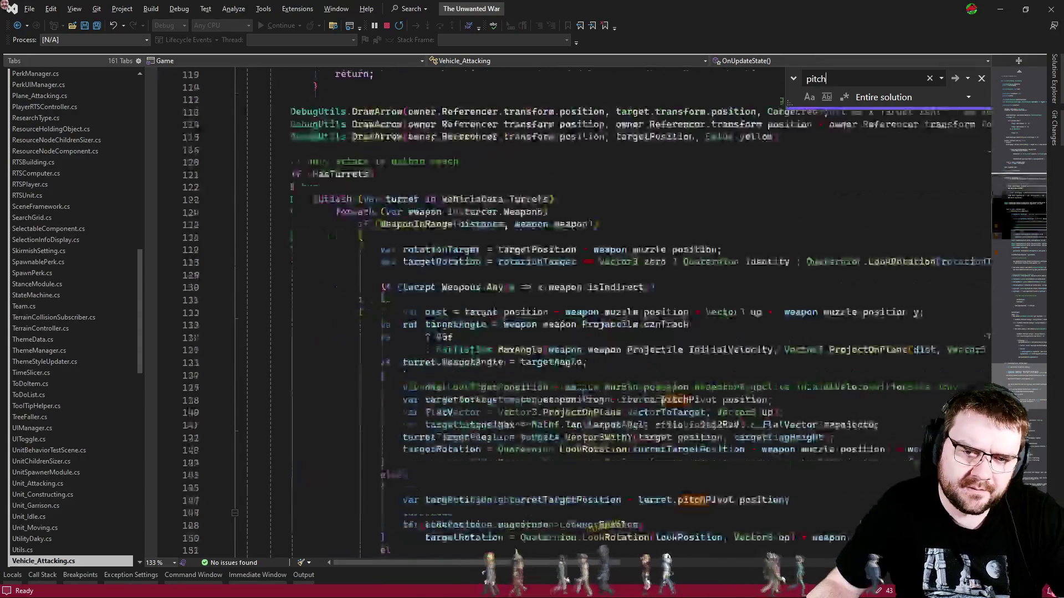
key(Escape)
click(667, 339)
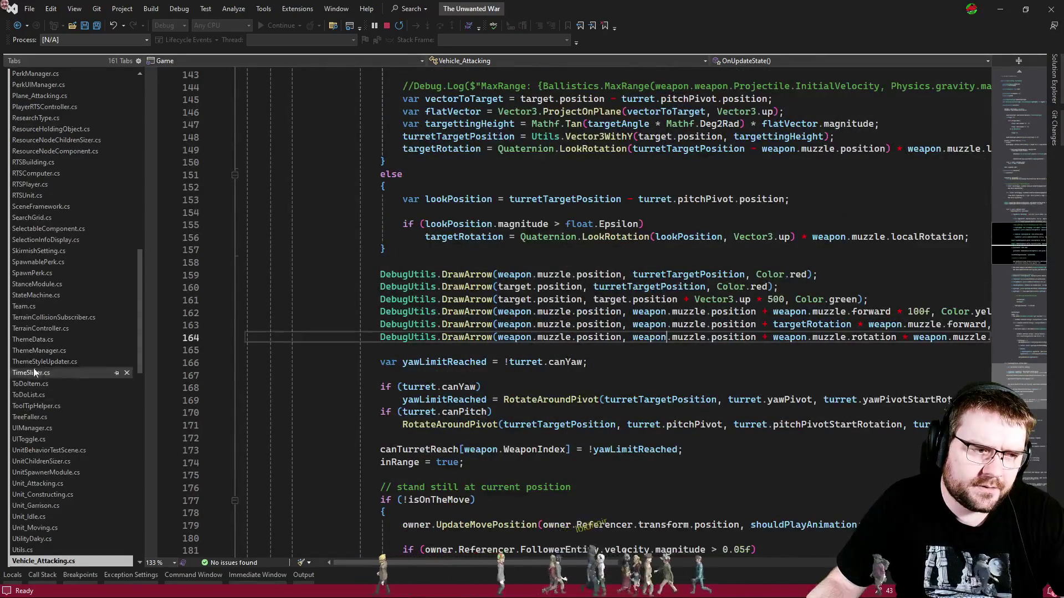
Open the MovePositionHelicopter.cs script from the tabs list.
scroll(85, 368, up, 3)
scroll(85, 367, up, 3)
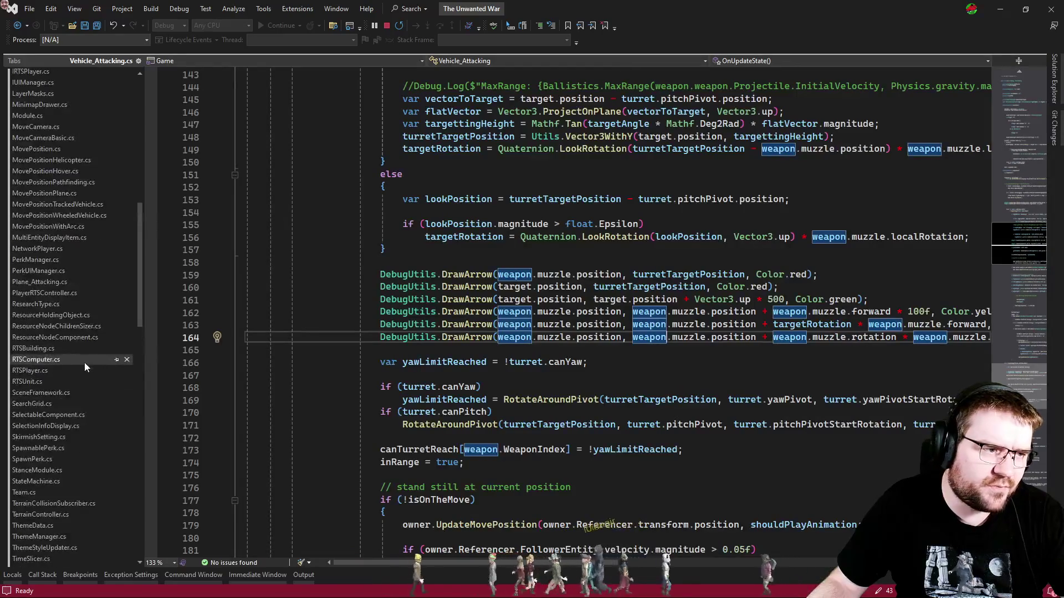
click(86, 164)
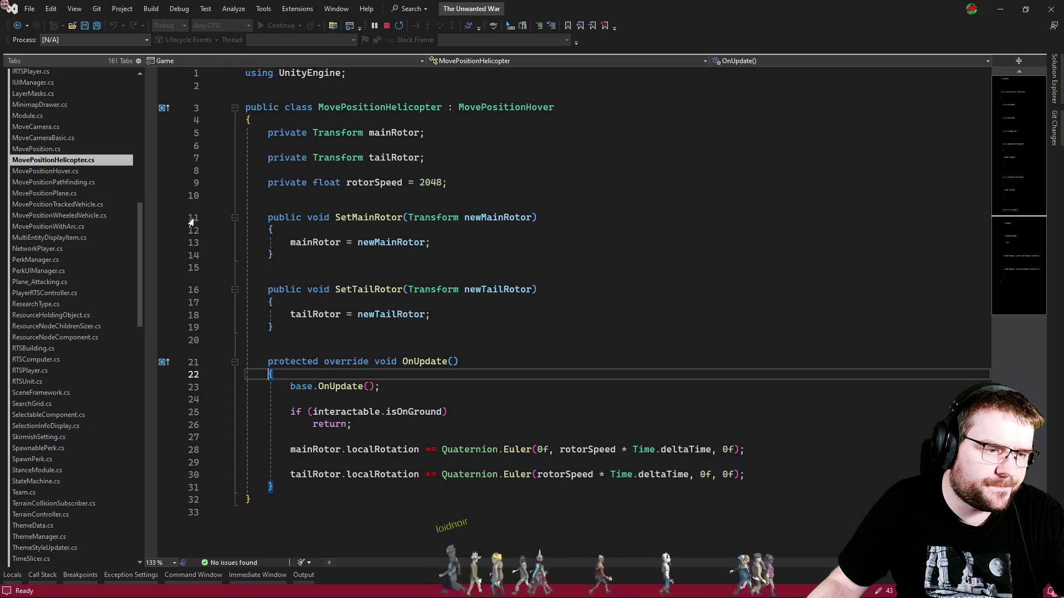
Open the MovePositionHover script and scroll down to the SetVehicleTilt method.
click(96, 172)
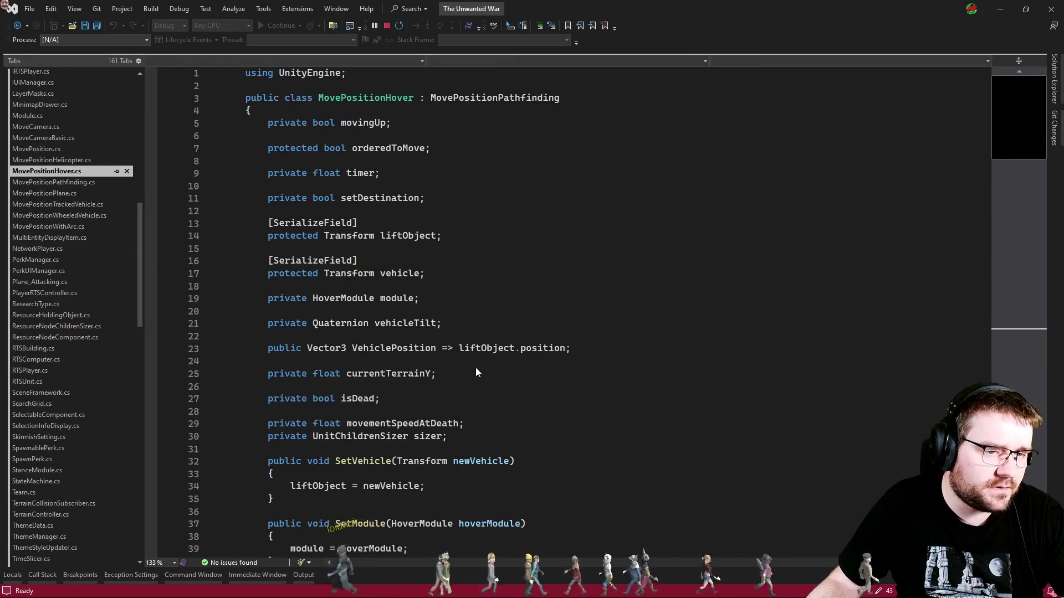
scroll(550, 364, down, 19)
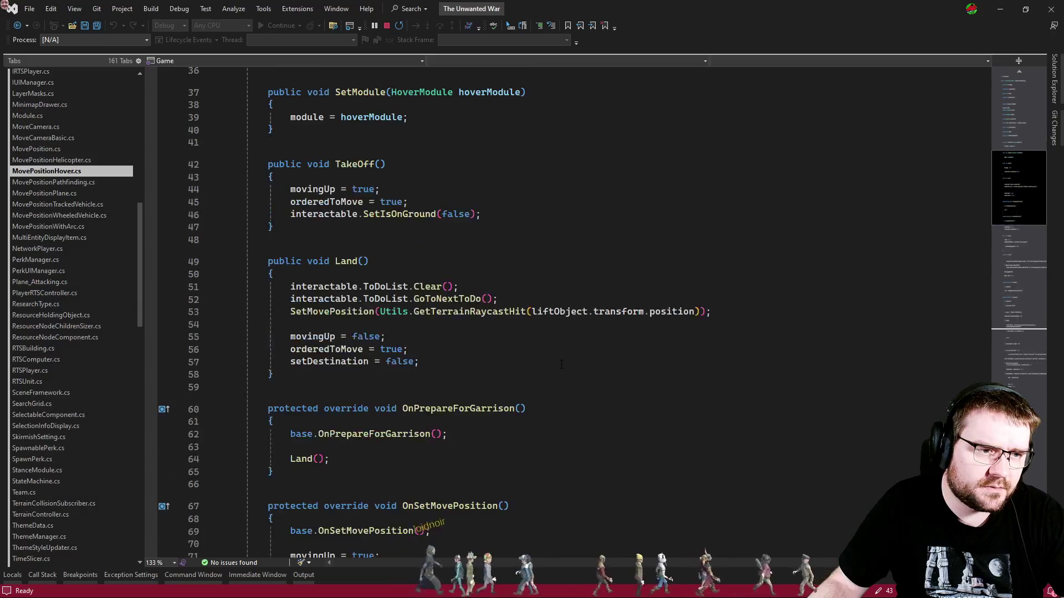
scroll(571, 336, down, 10)
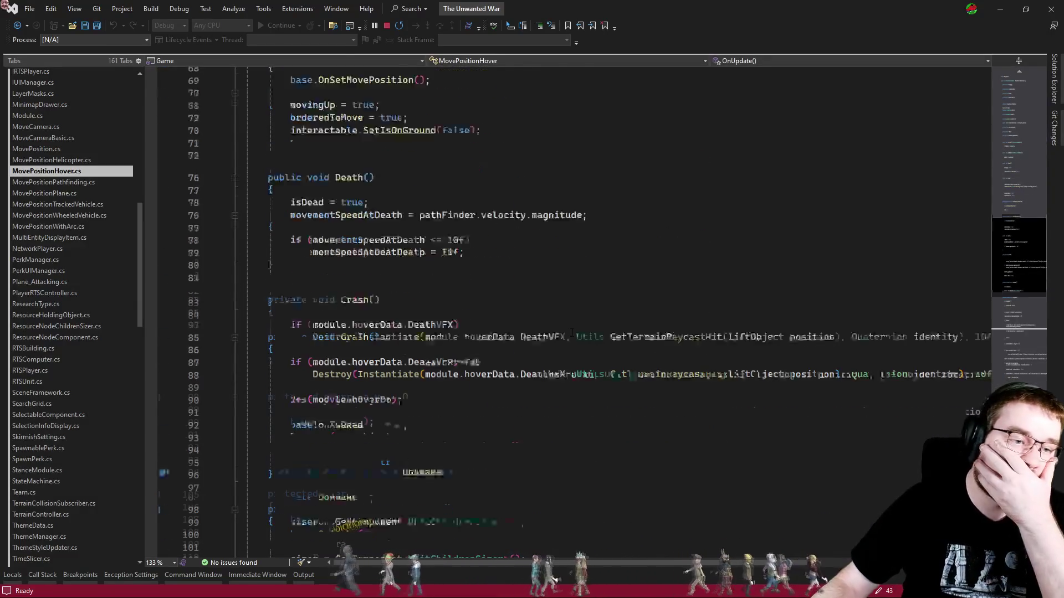
scroll(564, 330, down, 6)
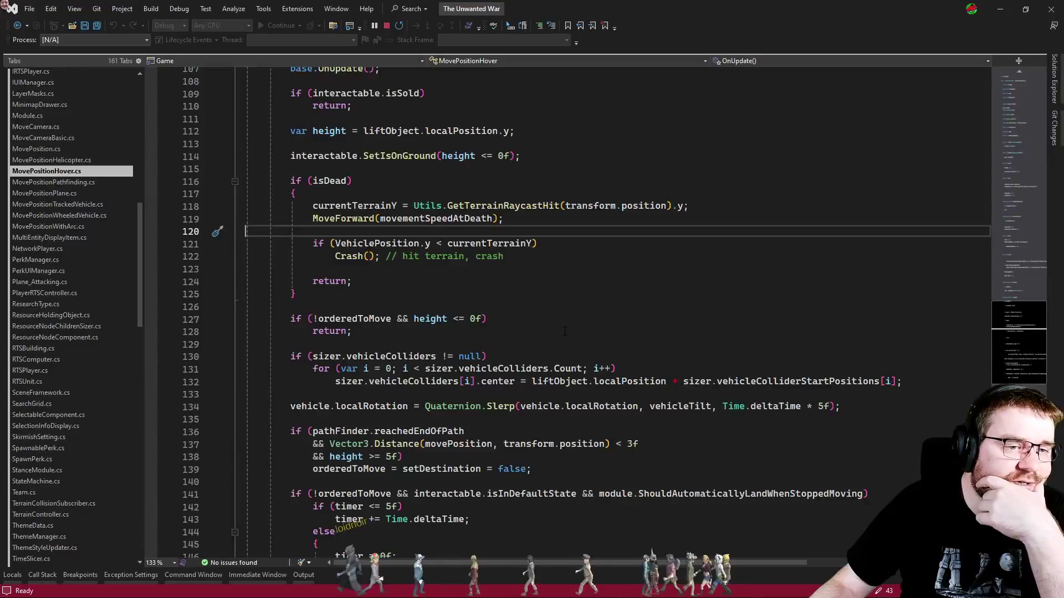
scroll(565, 332, down, 4)
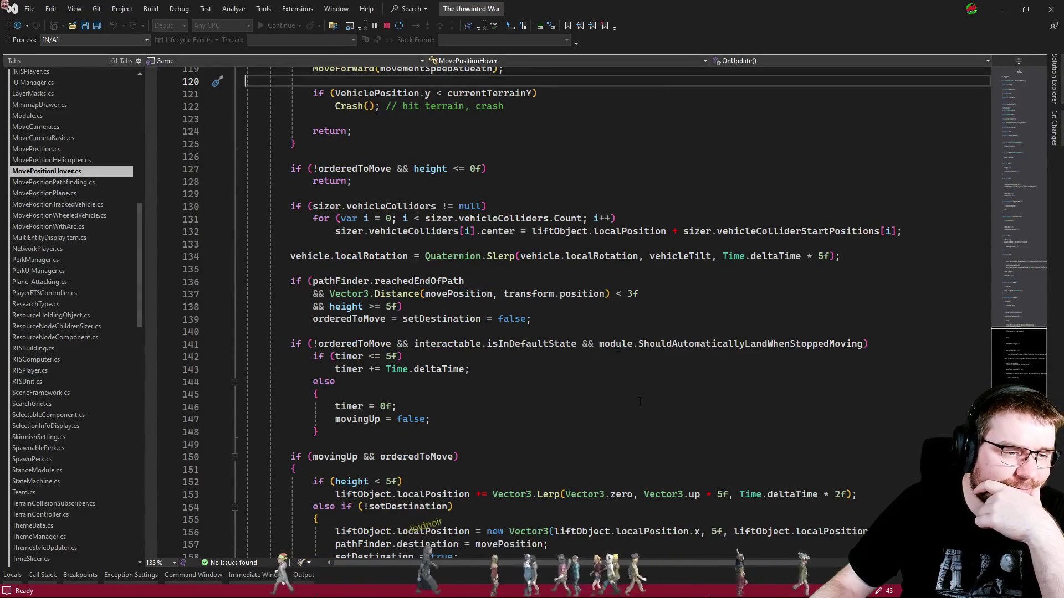
scroll(641, 426, down, 6)
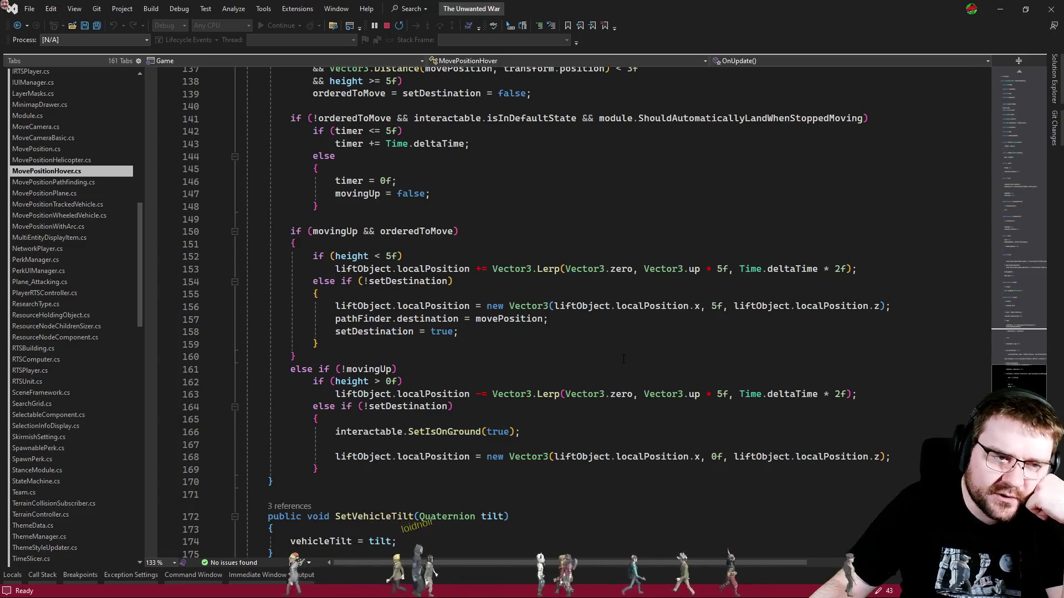
scroll(618, 341, down, 5)
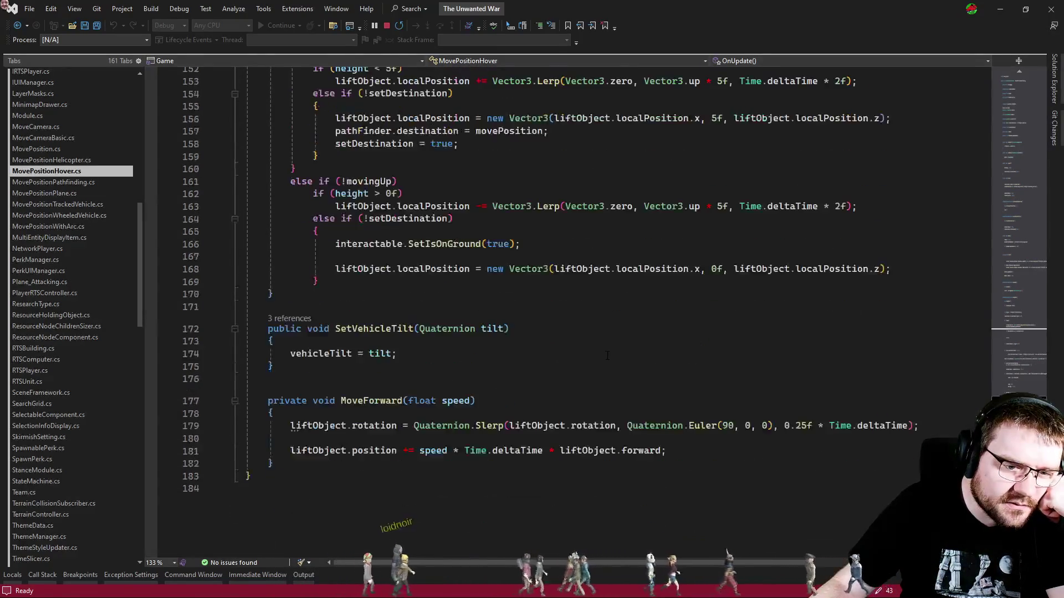
click(607, 355)
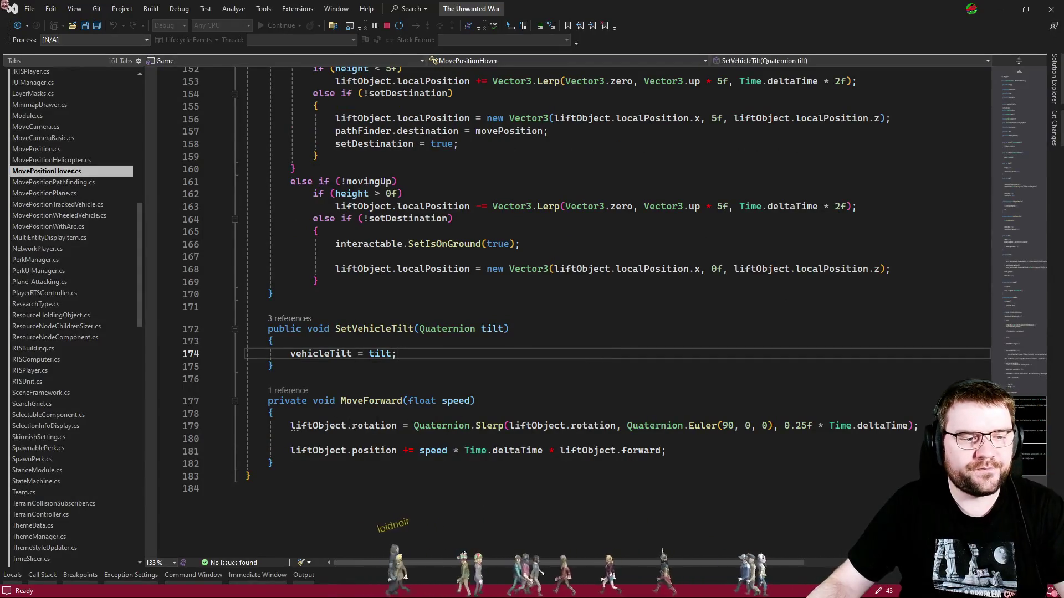
Search for 'rotation' from MoveForward and move up to the vehicle tilt rotation code.
double_click(368, 426)
key(ctrl+f)
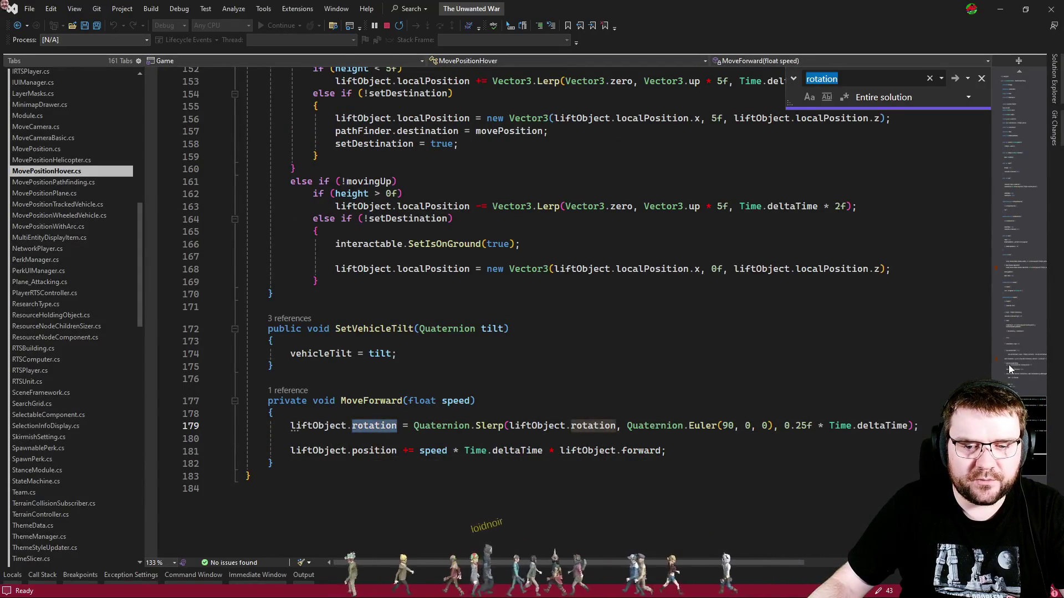
click(1010, 369)
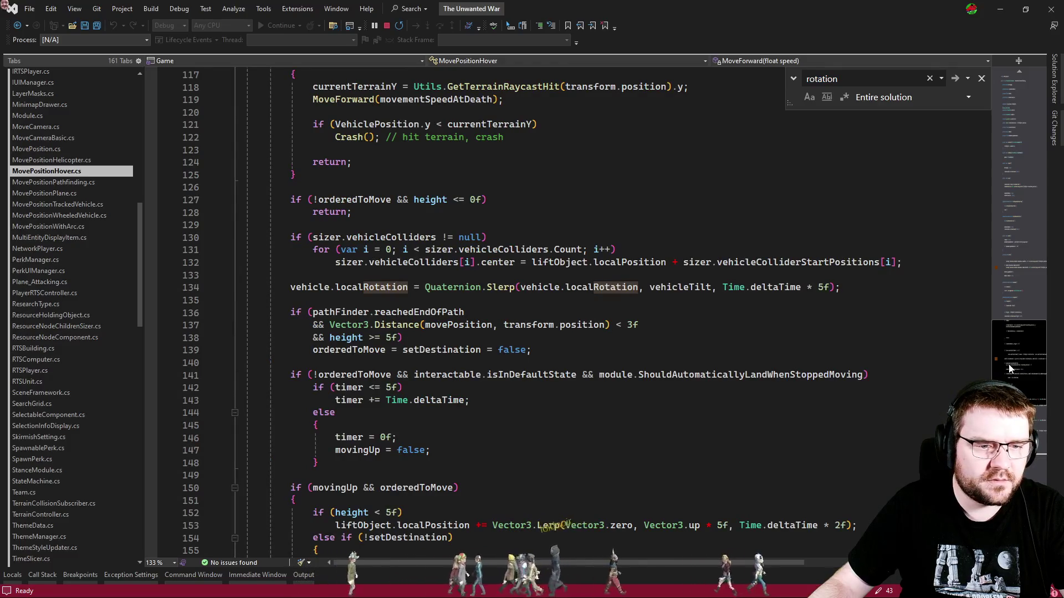
mouse_move(1010, 369)
mouse_down()
mouse_move(1021, 344)
mouse_move(1015, 278)
mouse_move(1017, 360)
mouse_move(1016, 331)
mouse_move(1018, 351)
mouse_up()
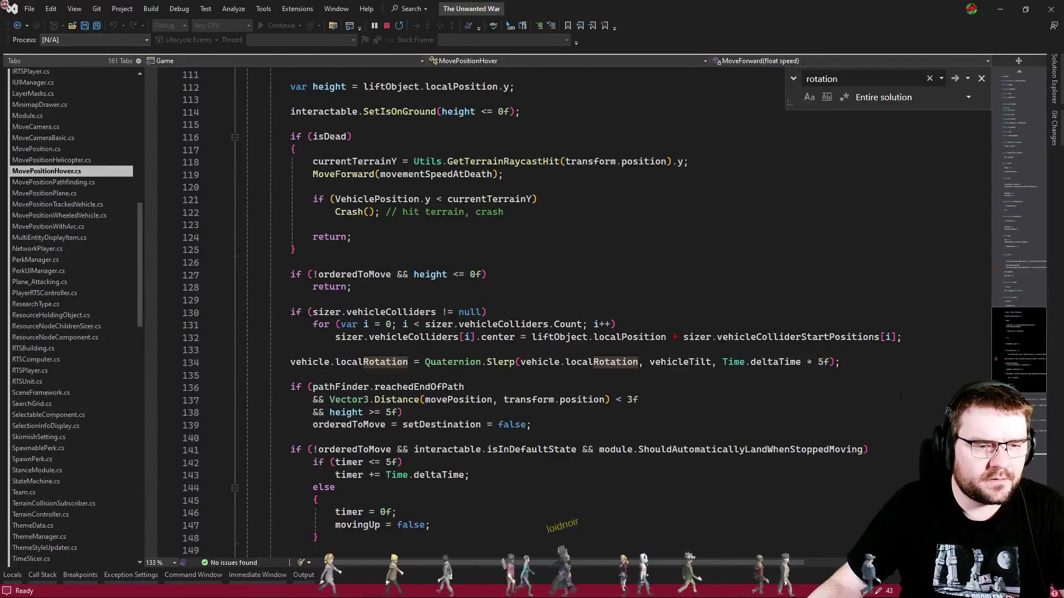
Go to vehicleTilt's definition on line 134 and list SetVehicleTilt's 3 references.
double_click(681, 362)
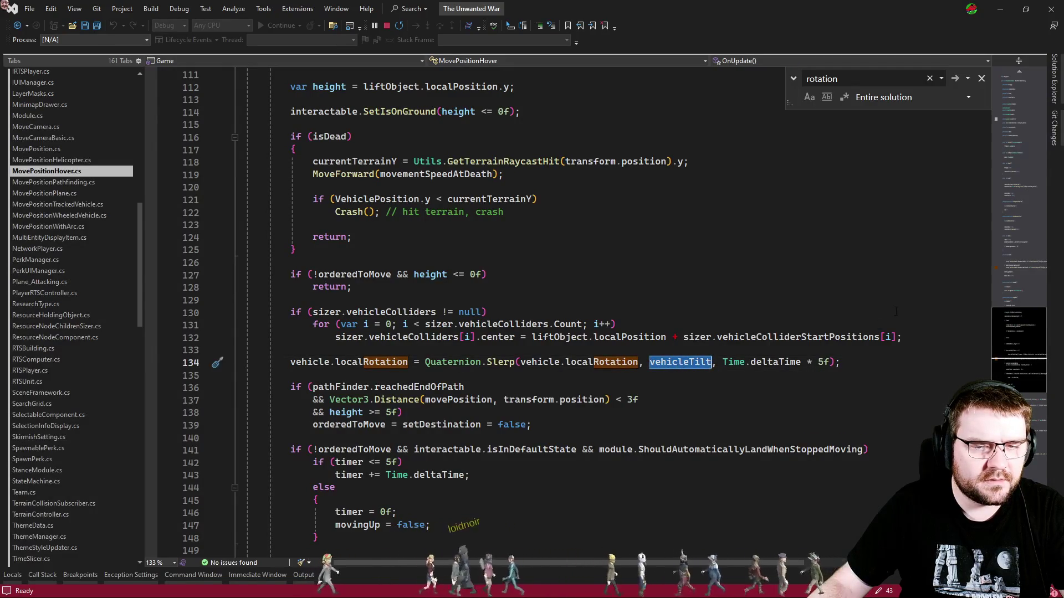
key(F12)
scroll(1004, 116, up, 2)
drag(1004, 117, 1009, 262)
scroll(554, 311, down, 5)
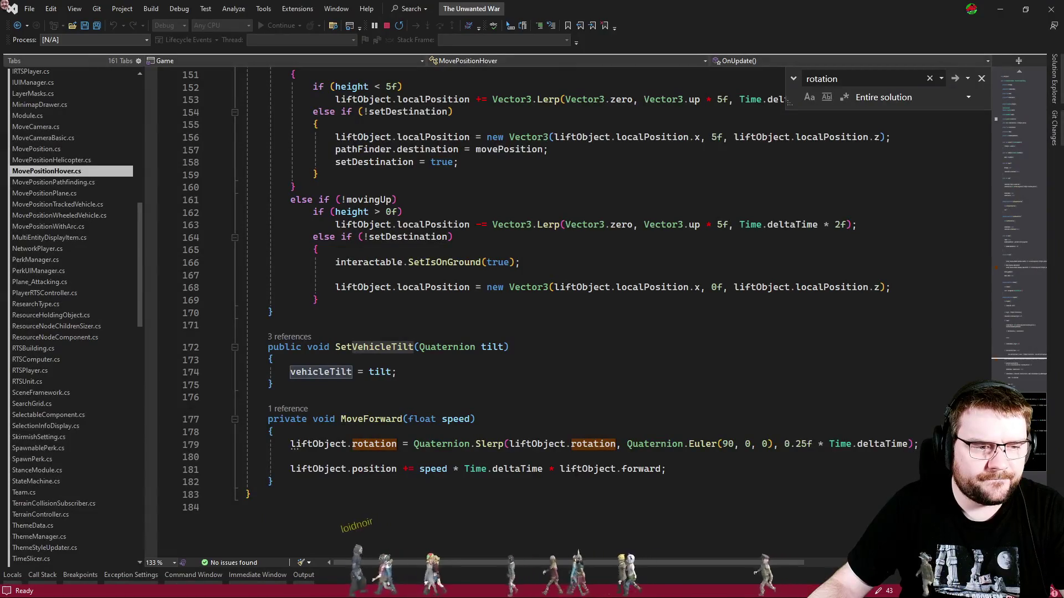
click(288, 336)
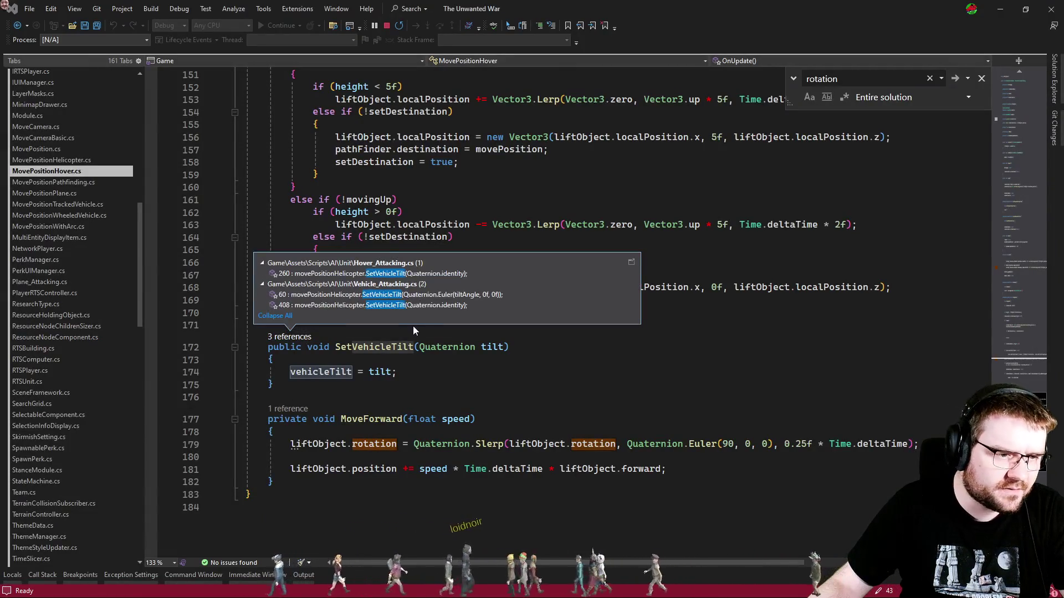
Open Vehicle_Attacking.cs at the line 60 SetVehicleTilt call and search for SetVehicleTilt.
click(447, 296)
double_click(447, 296)
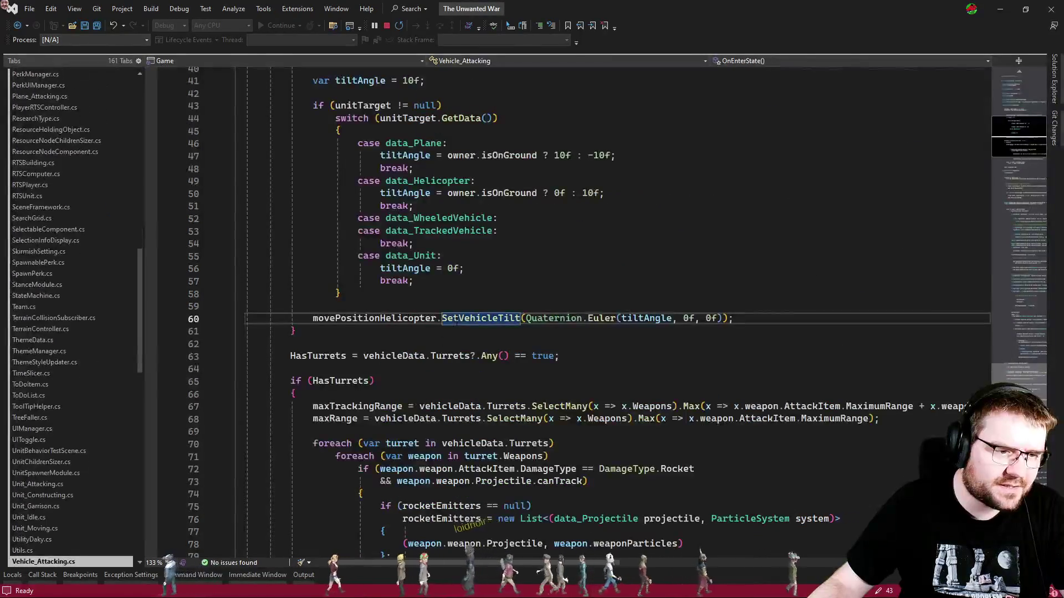
key(ctrl+f)
click(680, 353)
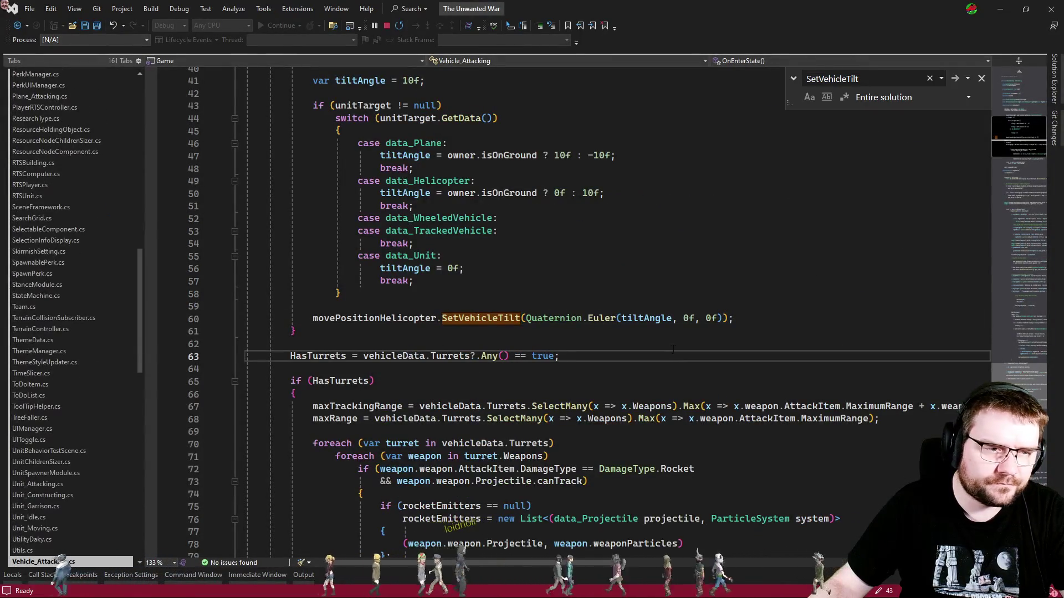
Check the SetVehicleTilt call in OnExitState, return to line 60, then switch to Unity.
scroll(638, 353, up, 4)
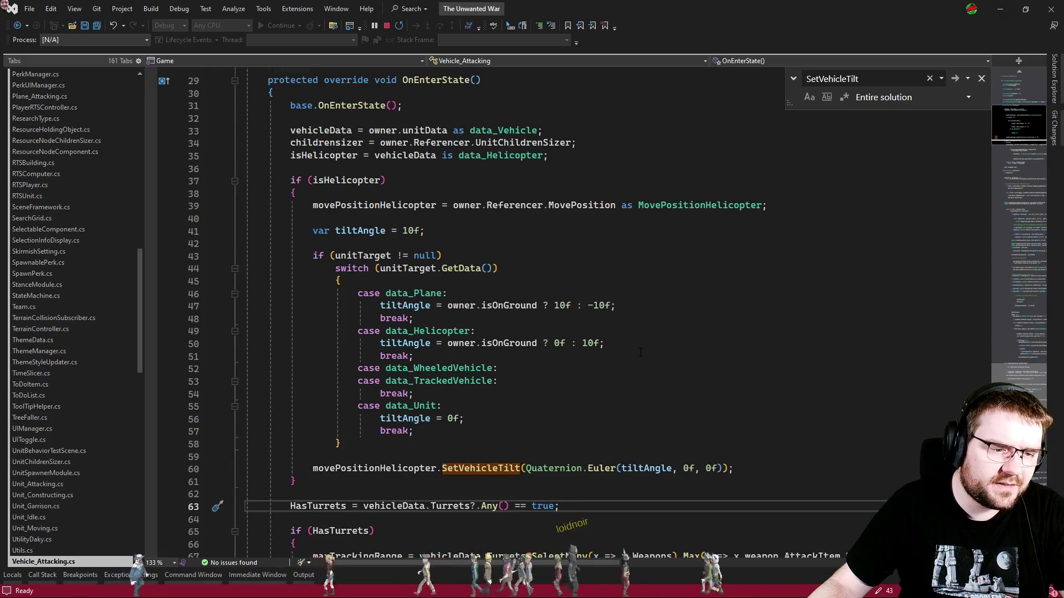
scroll(638, 354, down, 2)
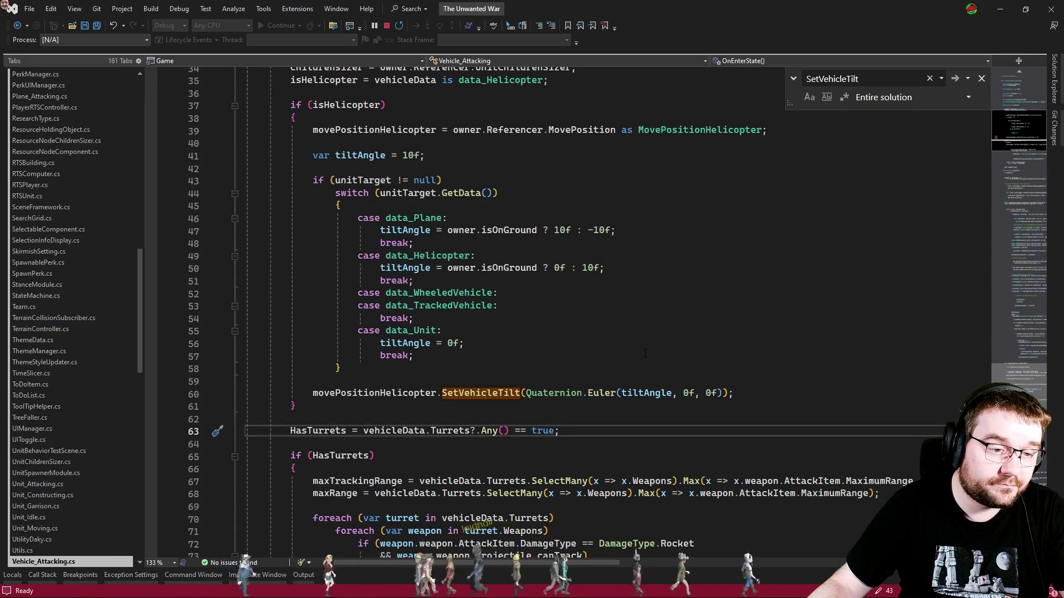
scroll(640, 352, up, 2)
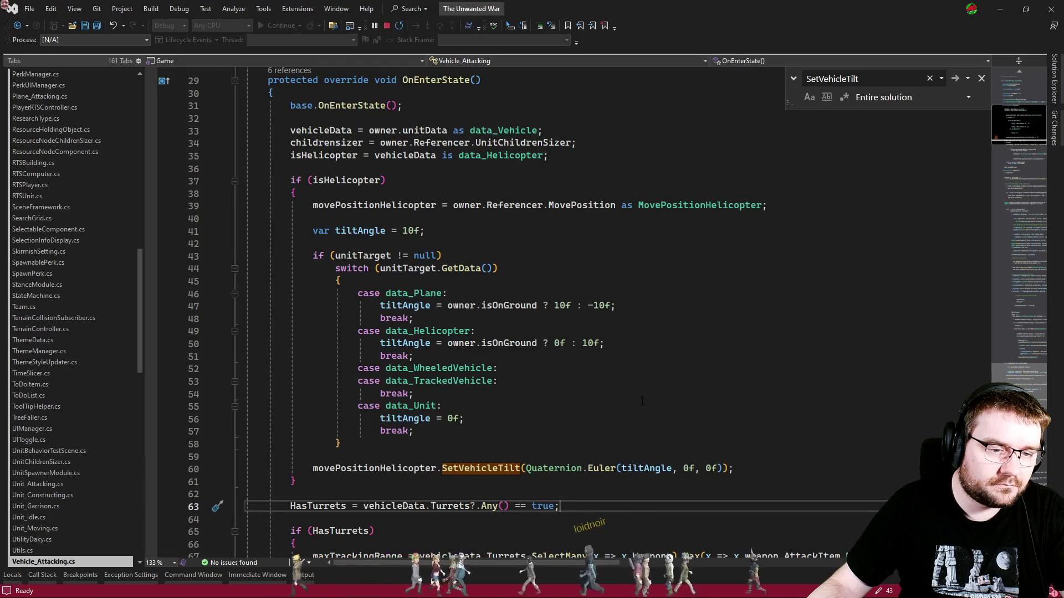
key(F3)
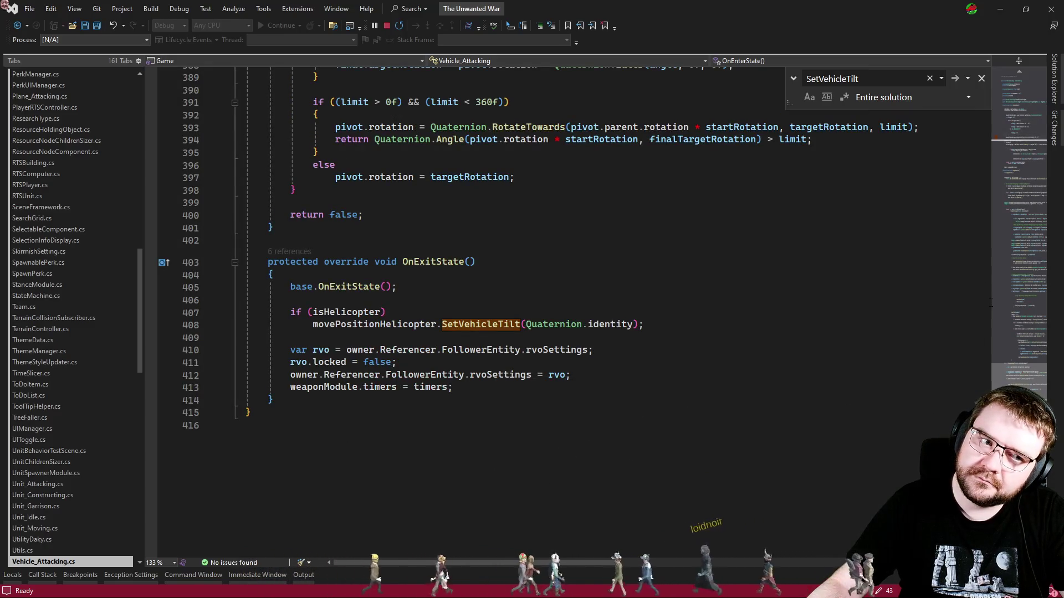
key(F3)
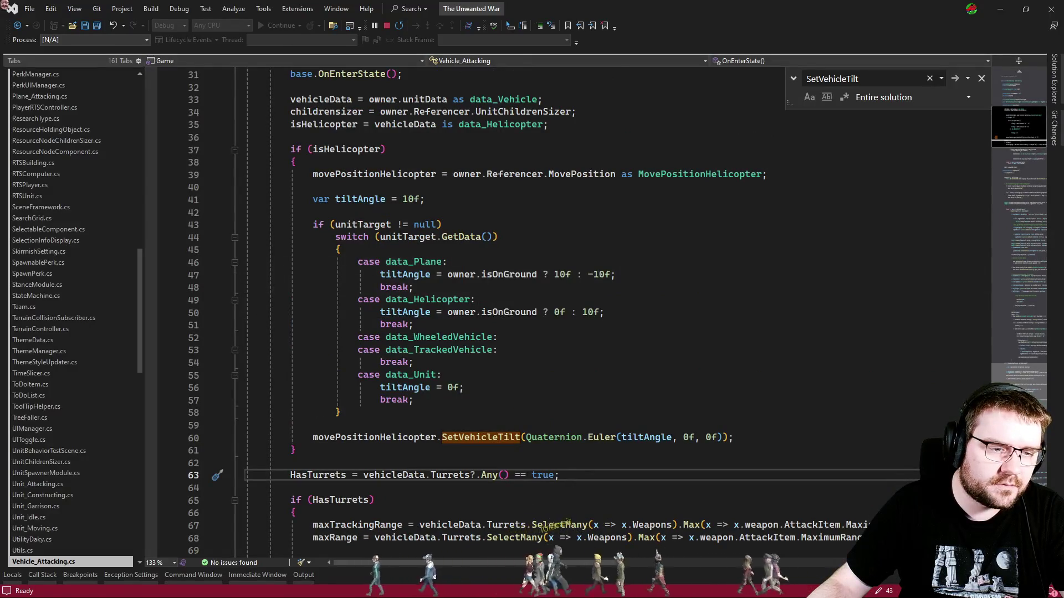
key(alt+Tab)
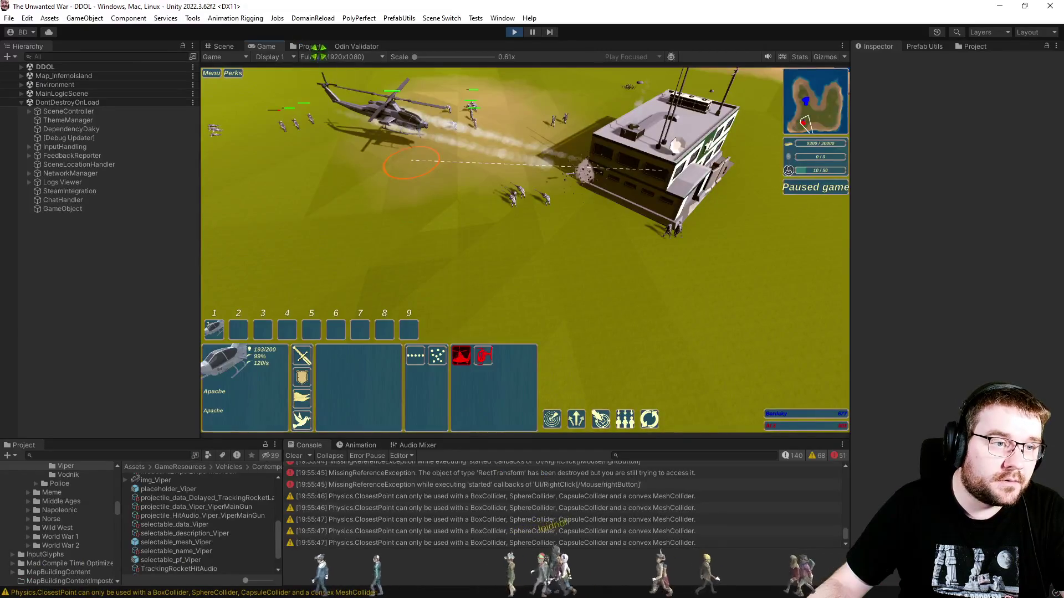
Inspect selectable_data_LittleBird in the LittleBird folder of the Project assets.
click(313, 47)
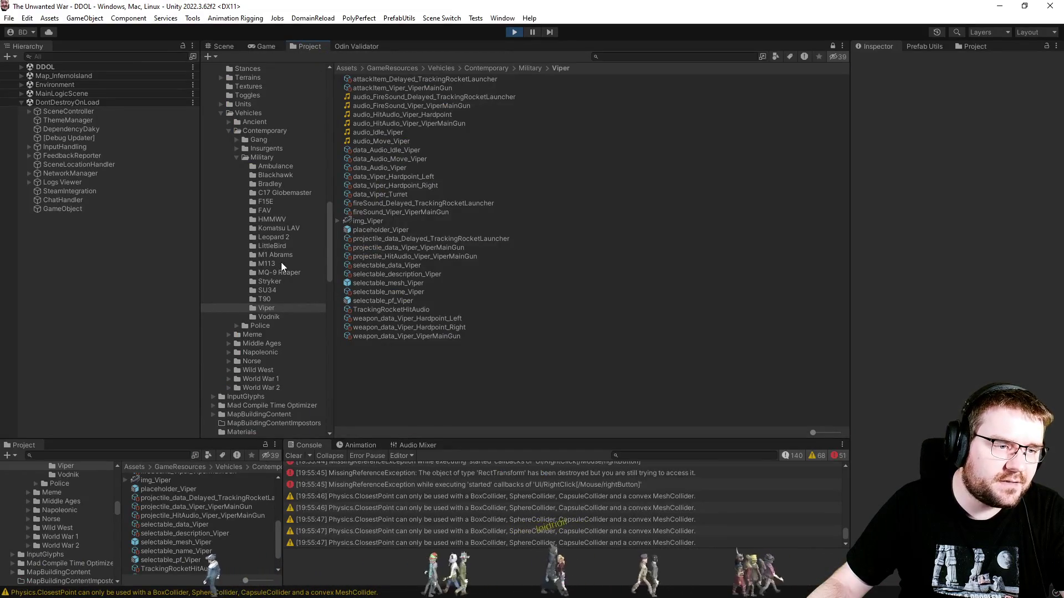
click(277, 246)
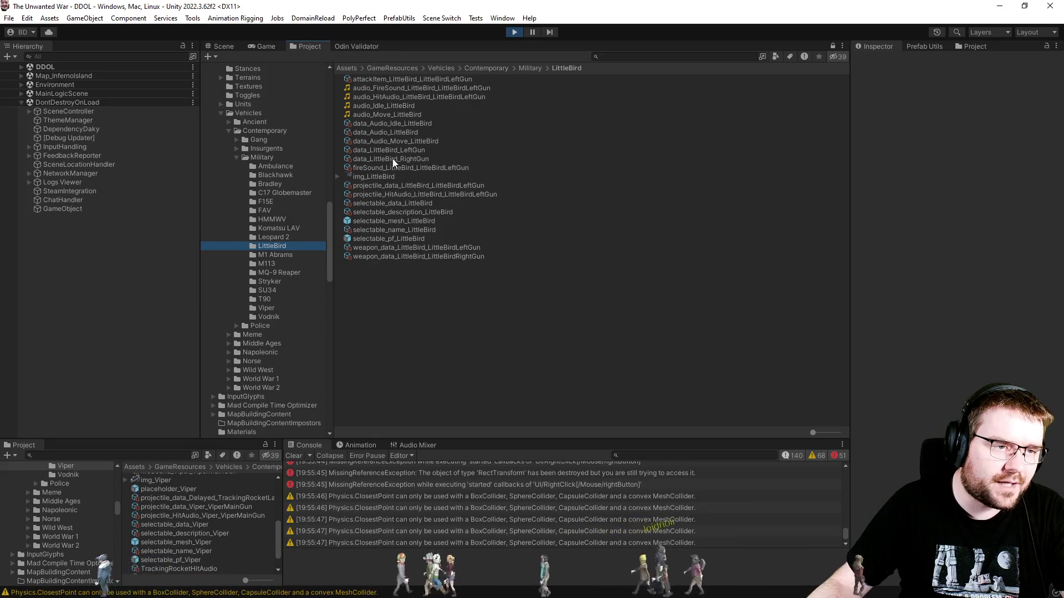
click(410, 202)
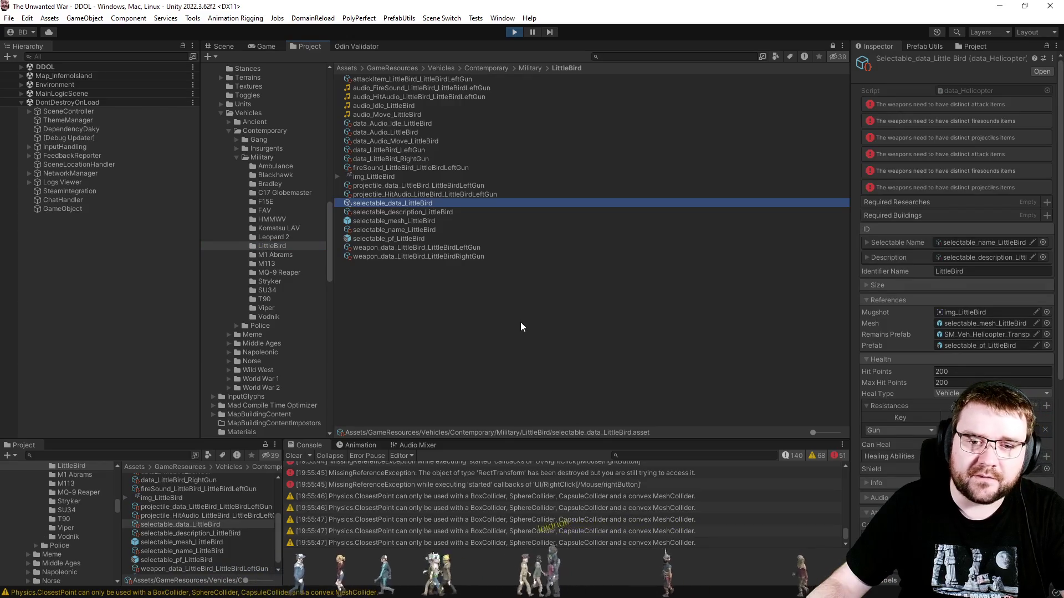
Return to the Game view, unpause the match and select the Apache helicopter.
key(alt+Tab)
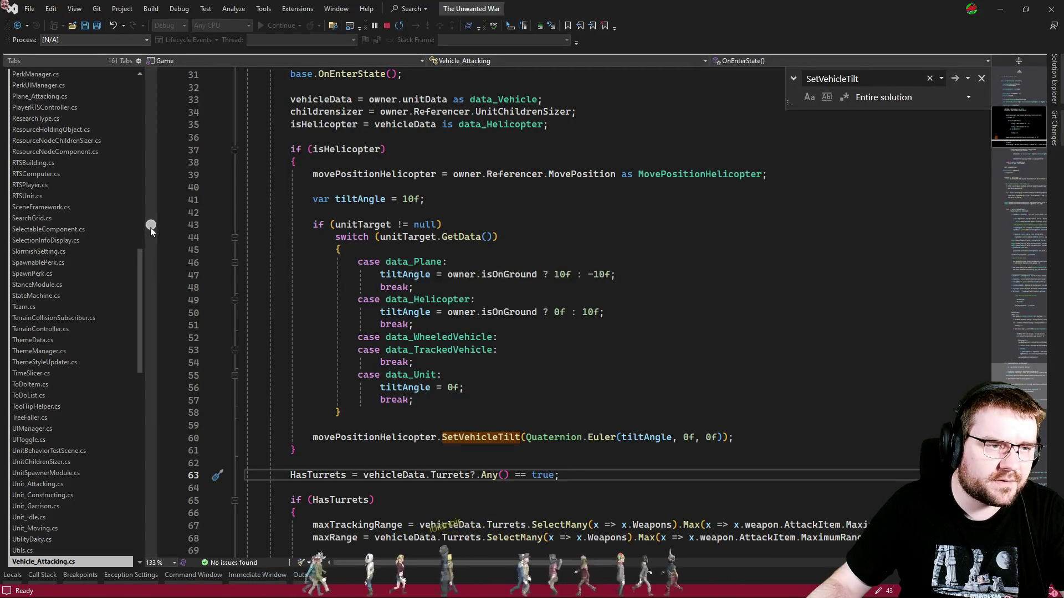
key(alt+Tab)
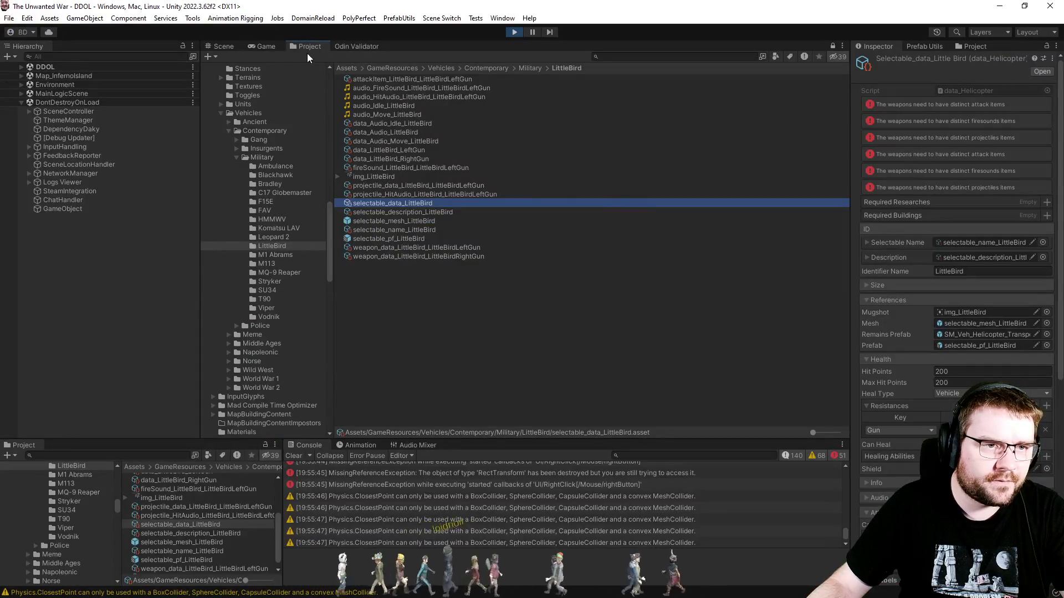
click(264, 46)
key(p)
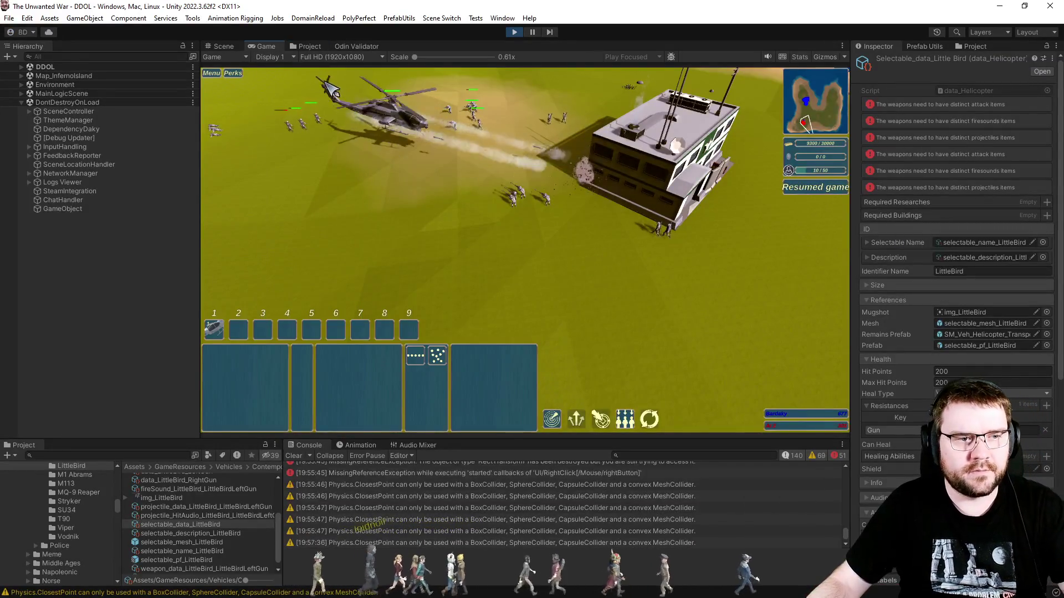
key(1)
scroll(491, 222, down, 5)
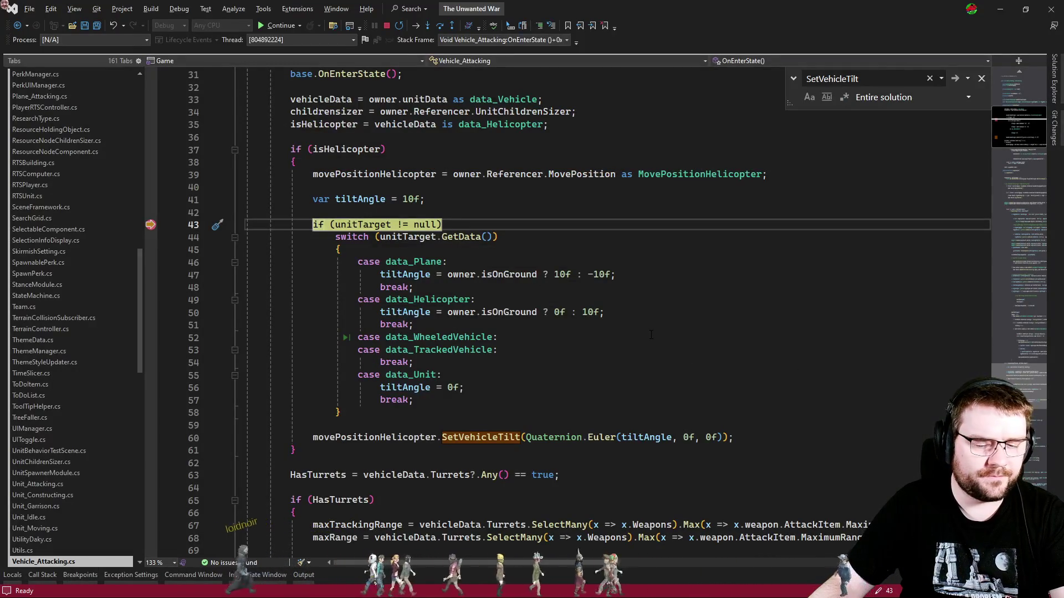
Continue execution, add a breakpoint on line 43's unitTarget check, and resume the game.
key(F5)
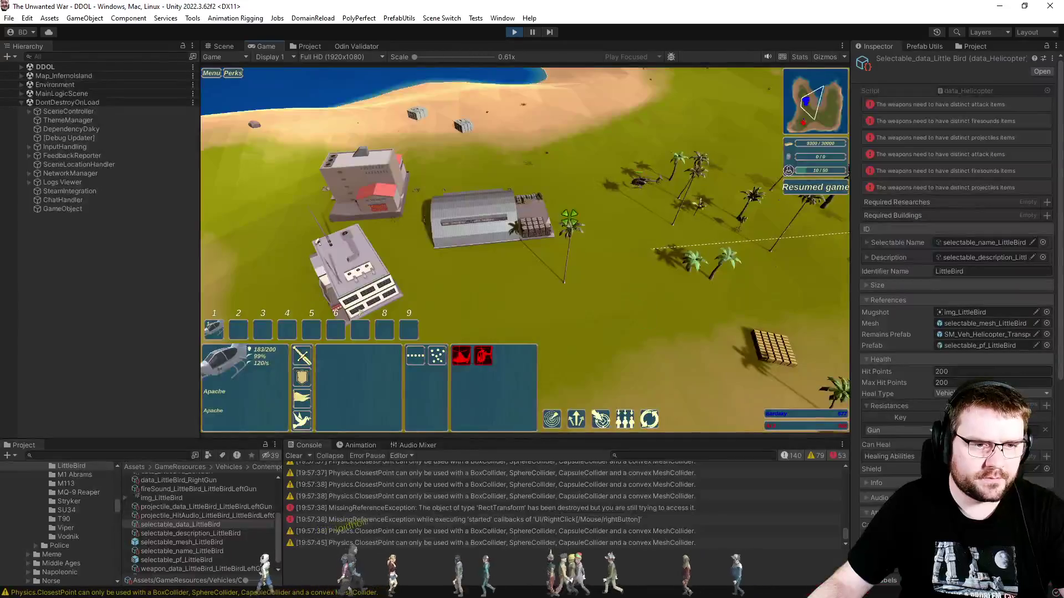
mouse_move(592, 138)
mouse_down()
mouse_move(722, 236)
mouse_move(675, 226)
mouse_up()
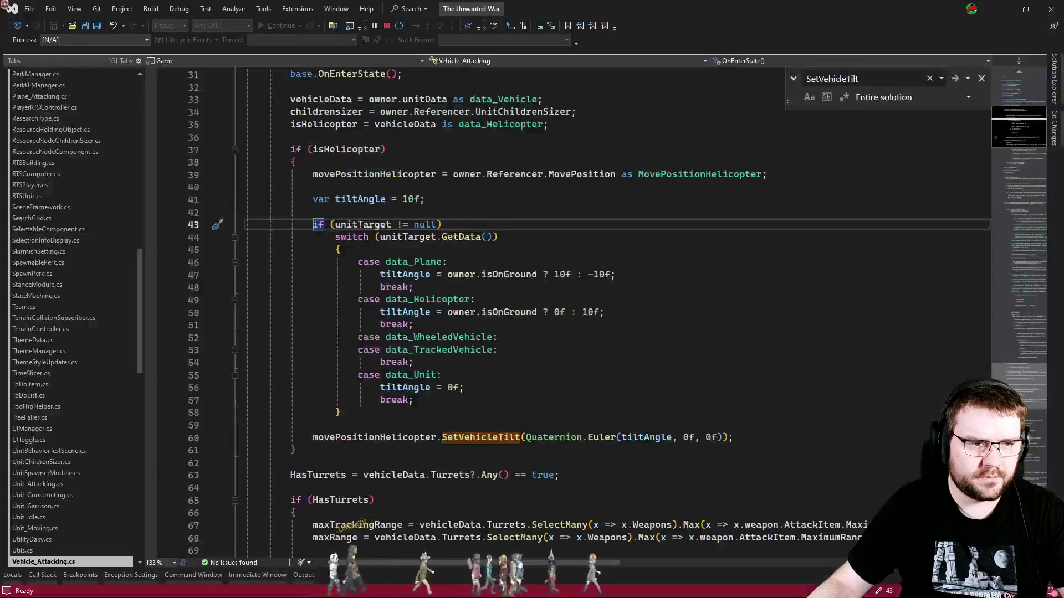
click(167, 230)
key(F9)
key(F5)
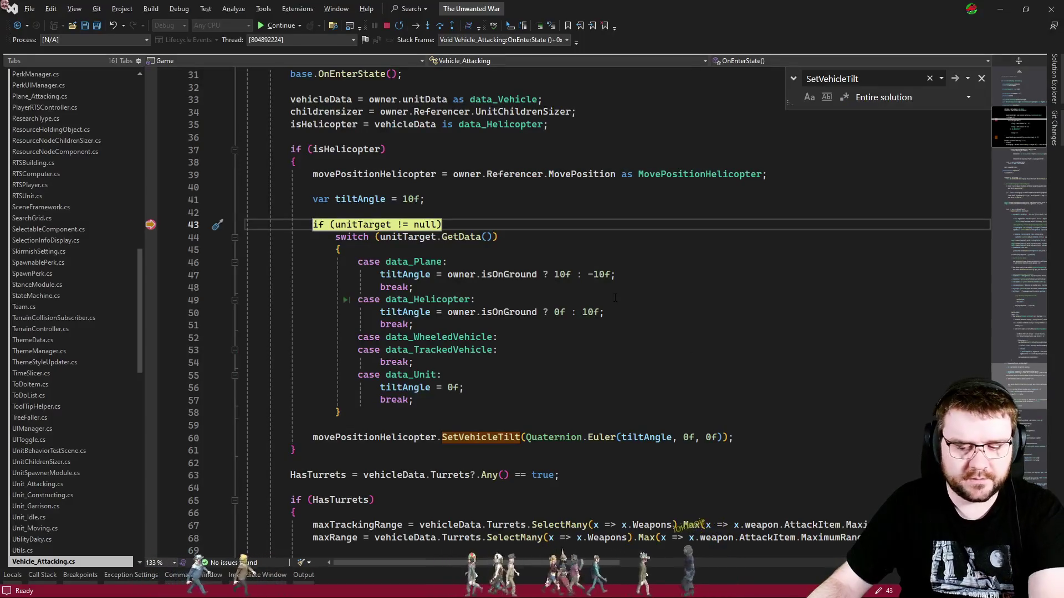
Step to line 56 in the data_Unit case, where tiltAngle is set to 0f.
key(F10)
key(F10)
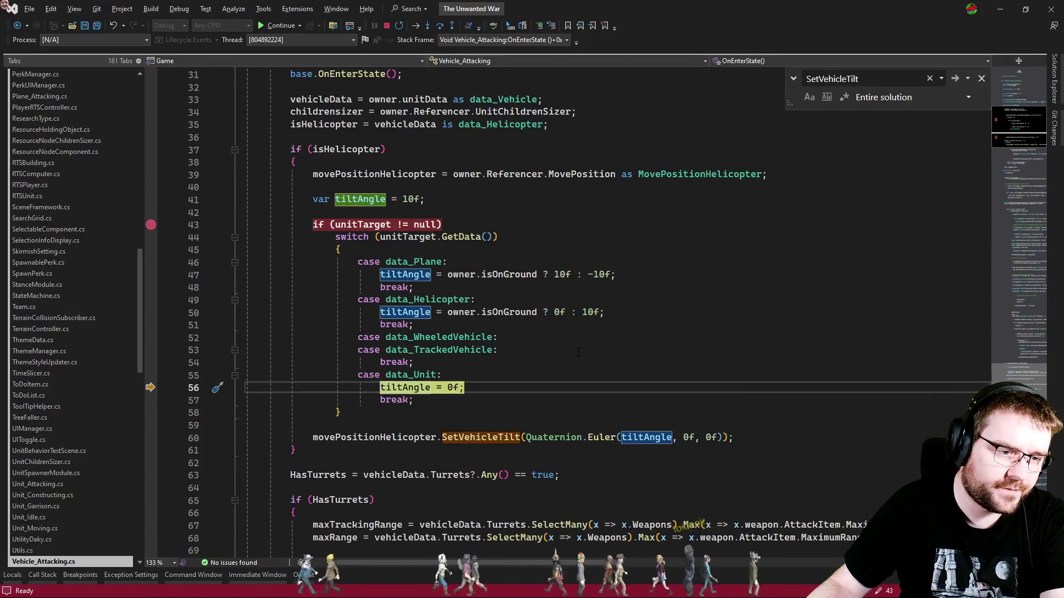
scroll(578, 352, down, 2)
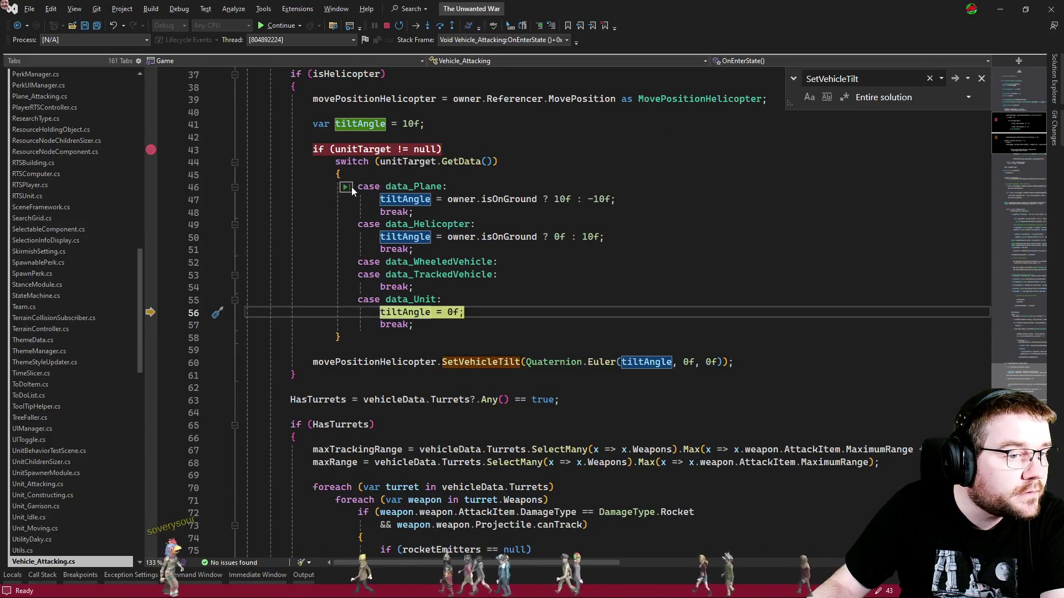
click(399, 175)
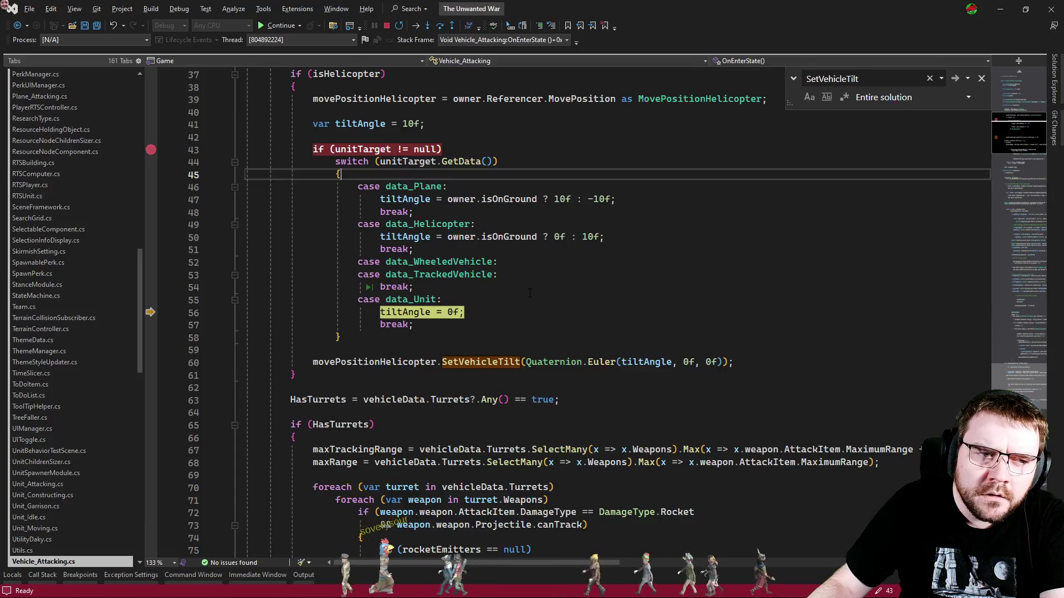
scroll(526, 292, up, 1)
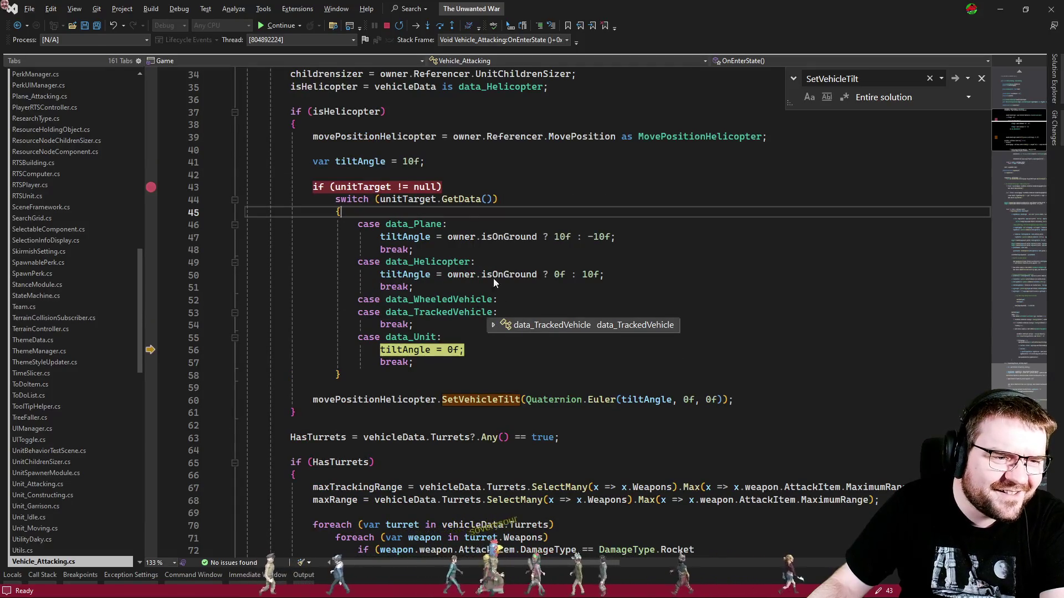
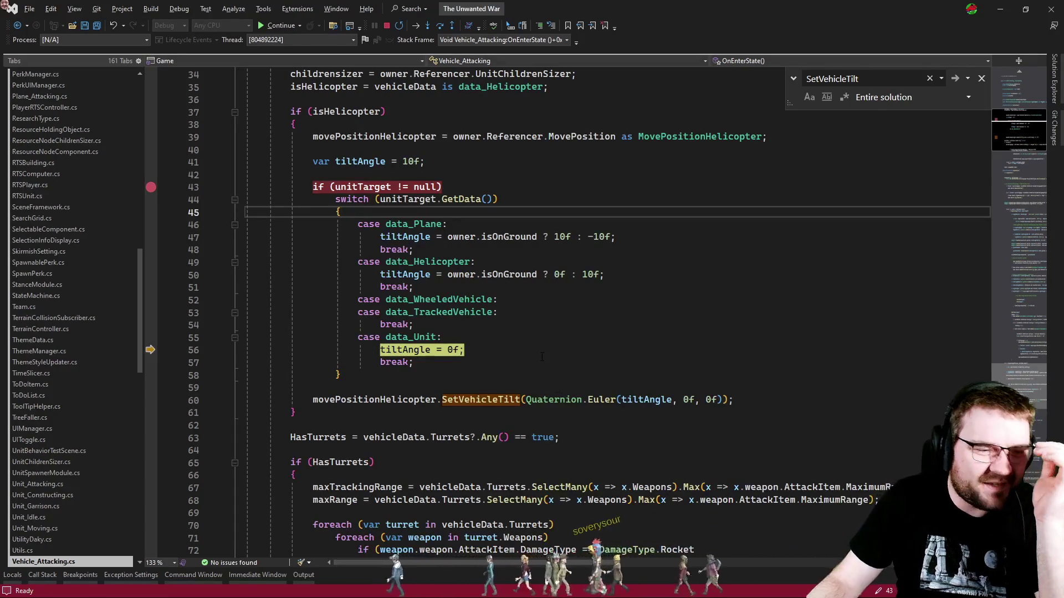
Resume the game from the breakpoint with F5, then check the data_Unit case's tiltAngle = 0f line.
mouse_move(474, 359)
mouse_down()
mouse_move(247, 338)
mouse_move(247, 350)
mouse_up()
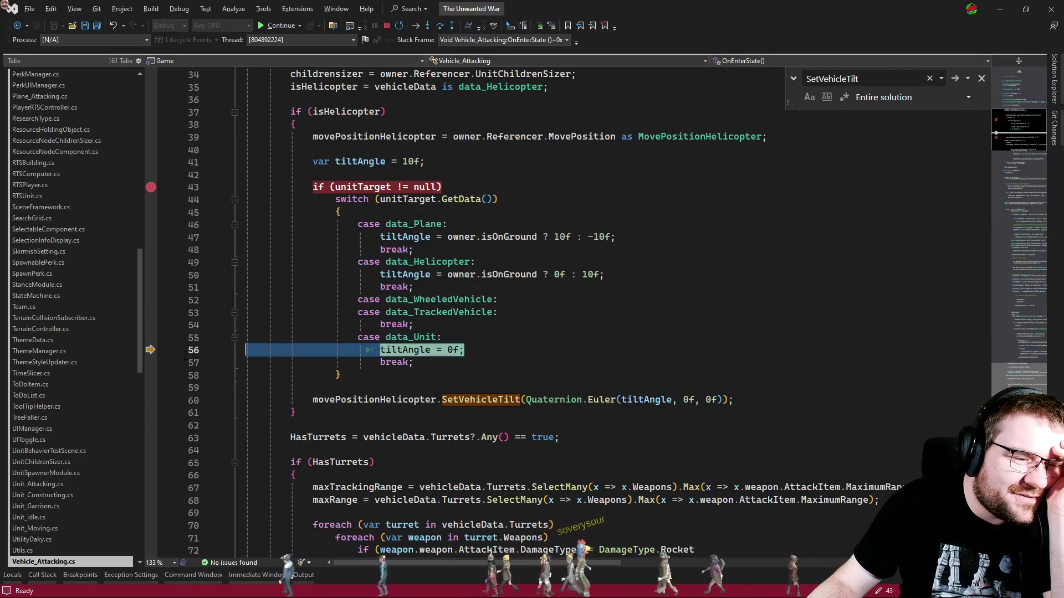
click(481, 353)
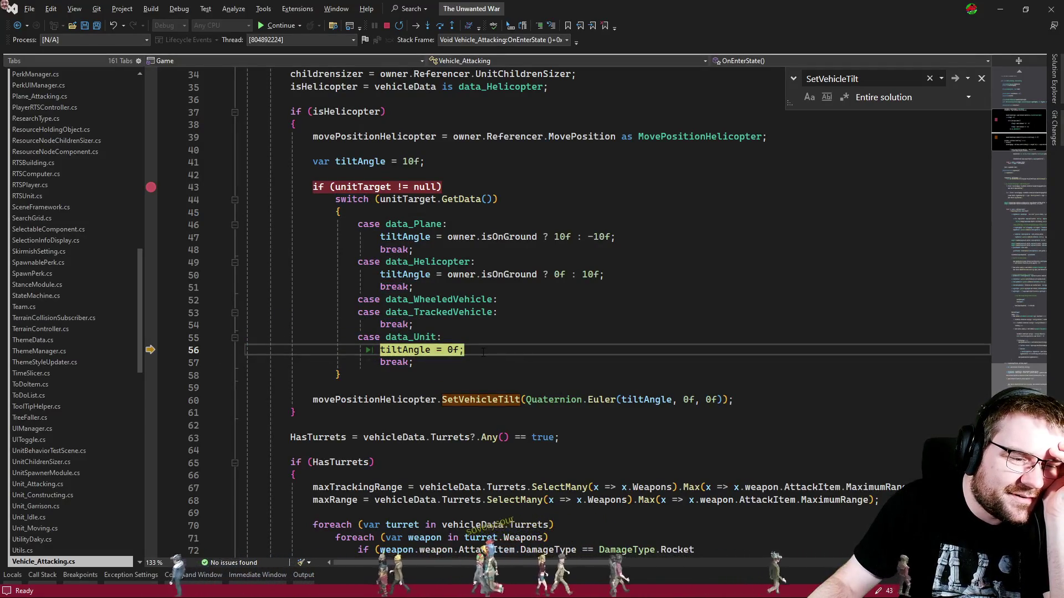
click(368, 337)
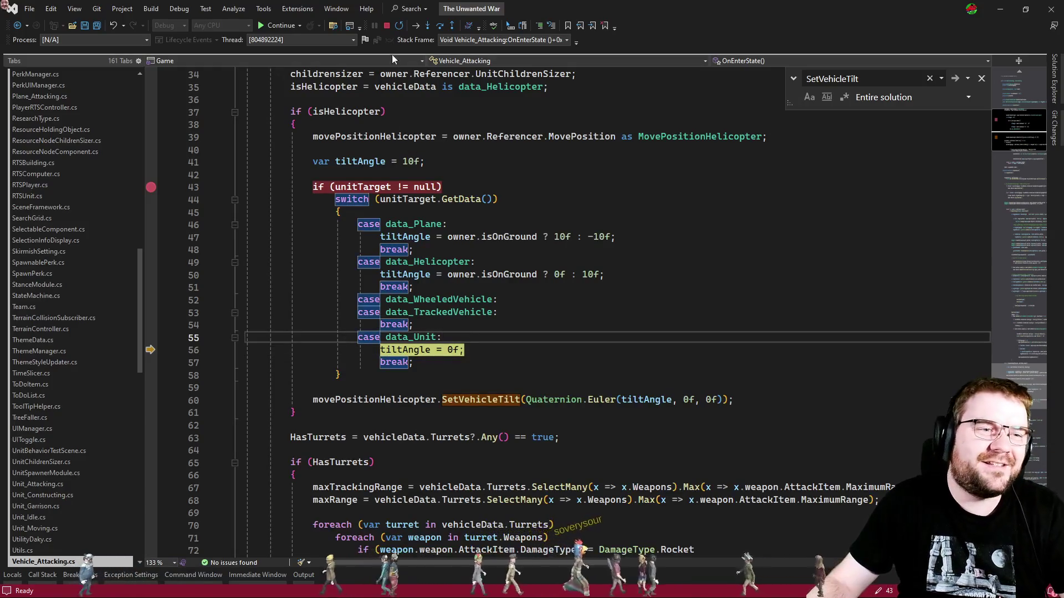
key(F5)
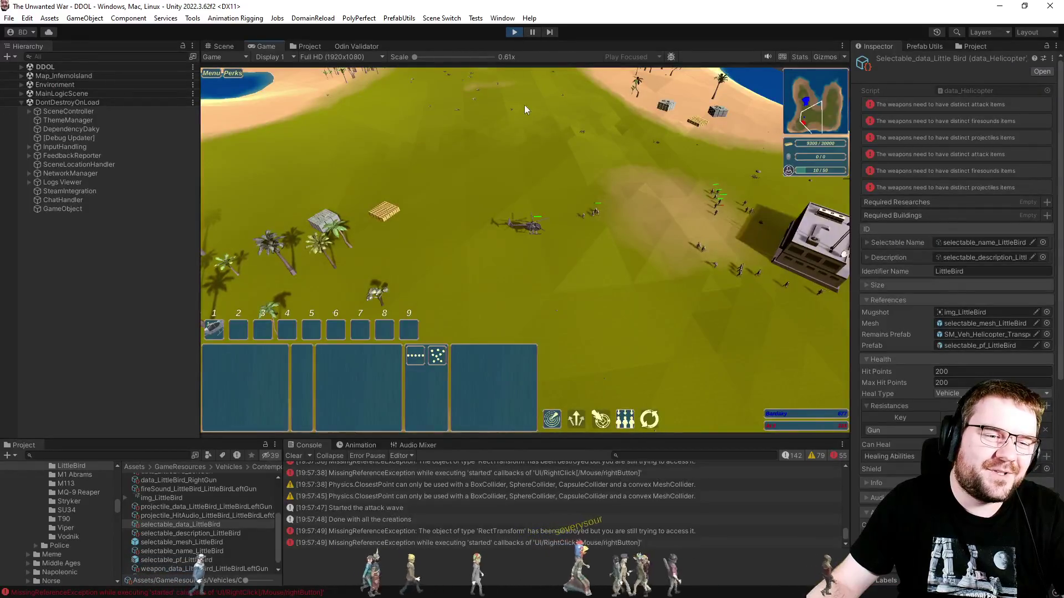
key(alt+Tab)
click(594, 268)
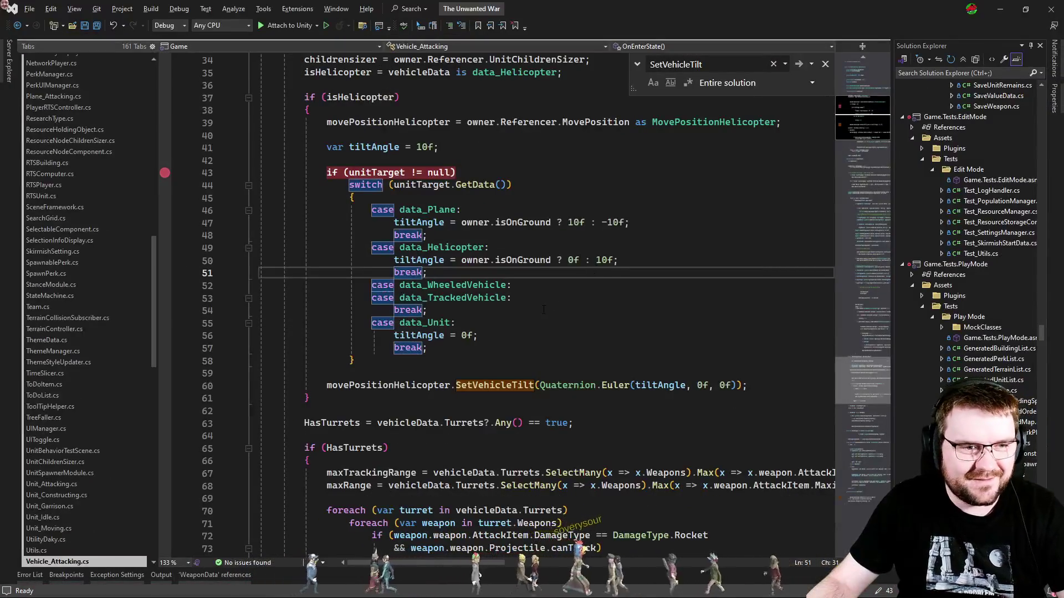
key(alt+Tab)
key(alt+Tab)
Delete the tiltAngle = 0f line from the data_Unit case and save Vehicle_Attacking.cs.
click(510, 335)
key(ctrl+shift+l)
key(ctrl+s)
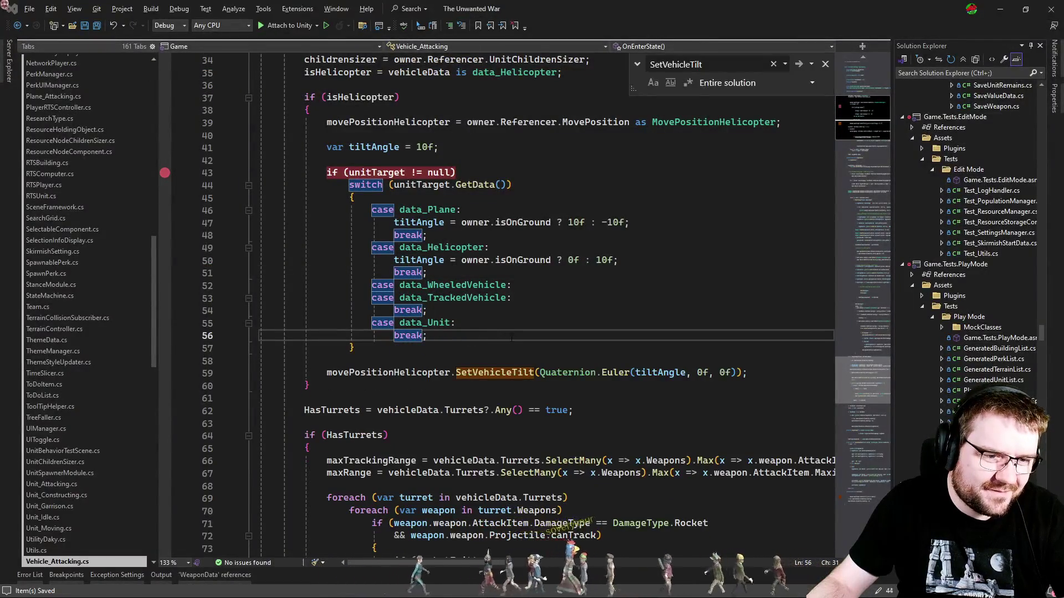
key(alt+Tab)
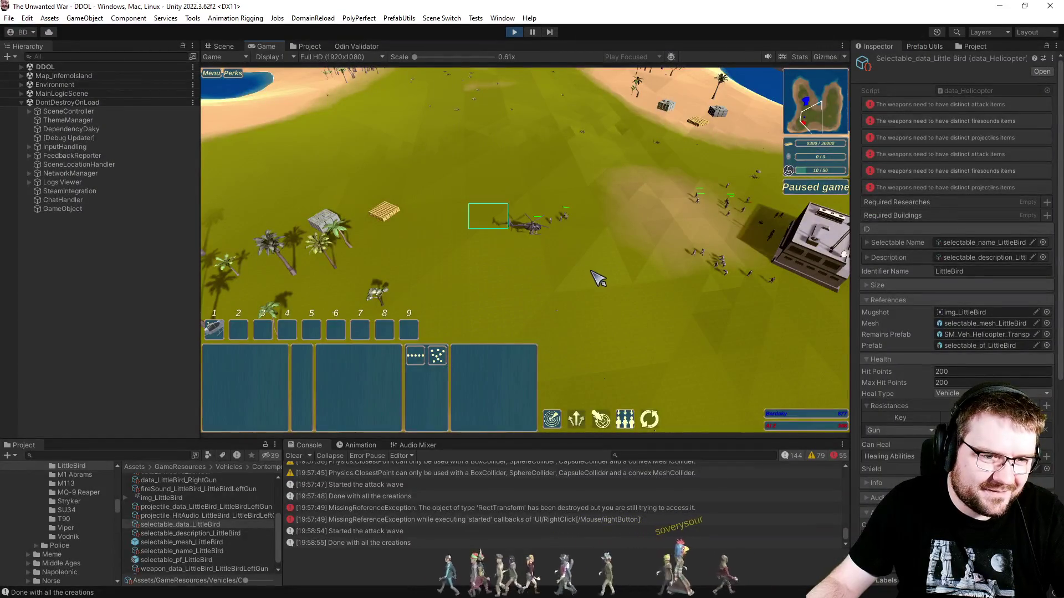
Select the LittleBird helicopter, order it to attack soldiers, and unpause the game.
drag(593, 278, 594, 267)
scroll(506, 269, up, 3)
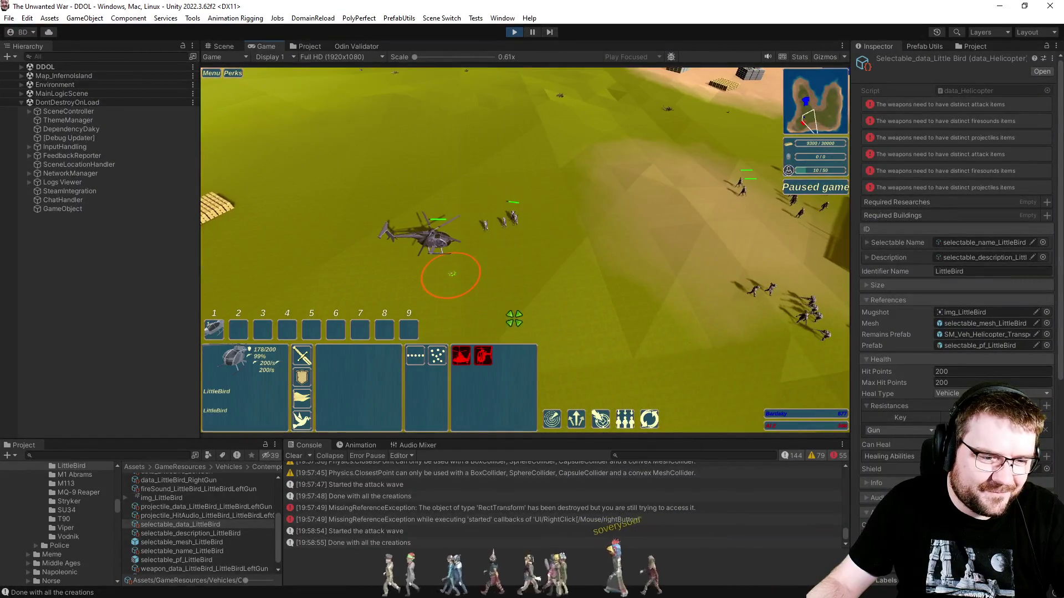
right_click(512, 221)
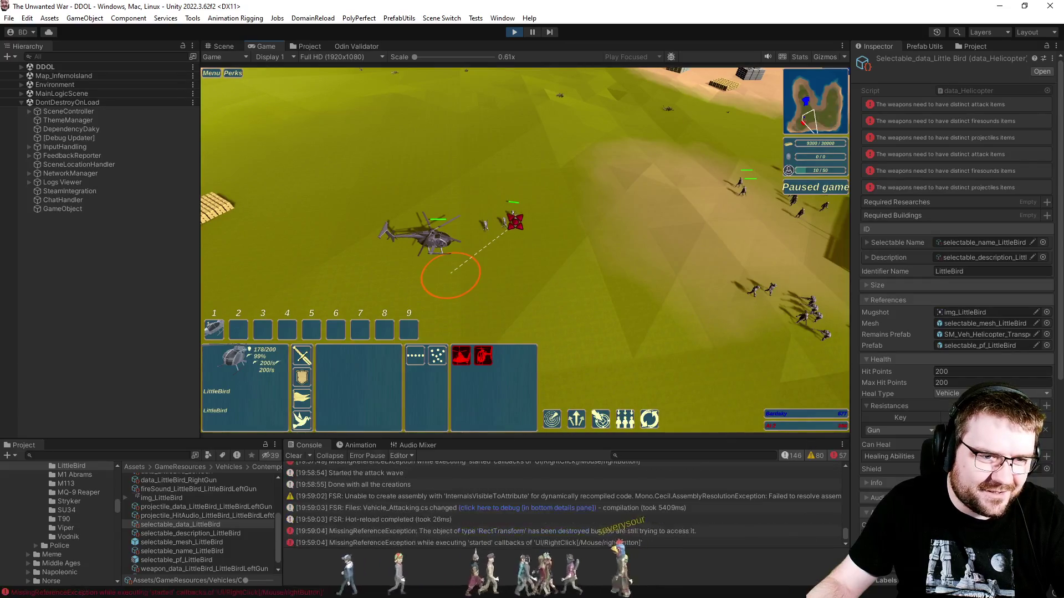
right_click(756, 290)
key(p)
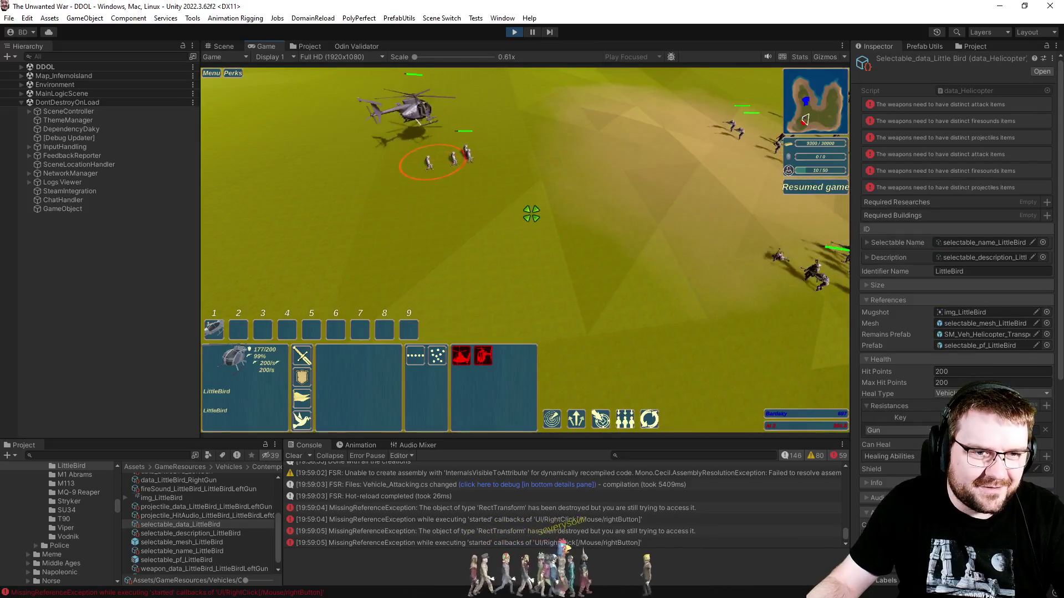
Send the helicopter after more soldiers to check its tilt, then deselect it.
right_click(740, 132)
scroll(717, 191, up, 3)
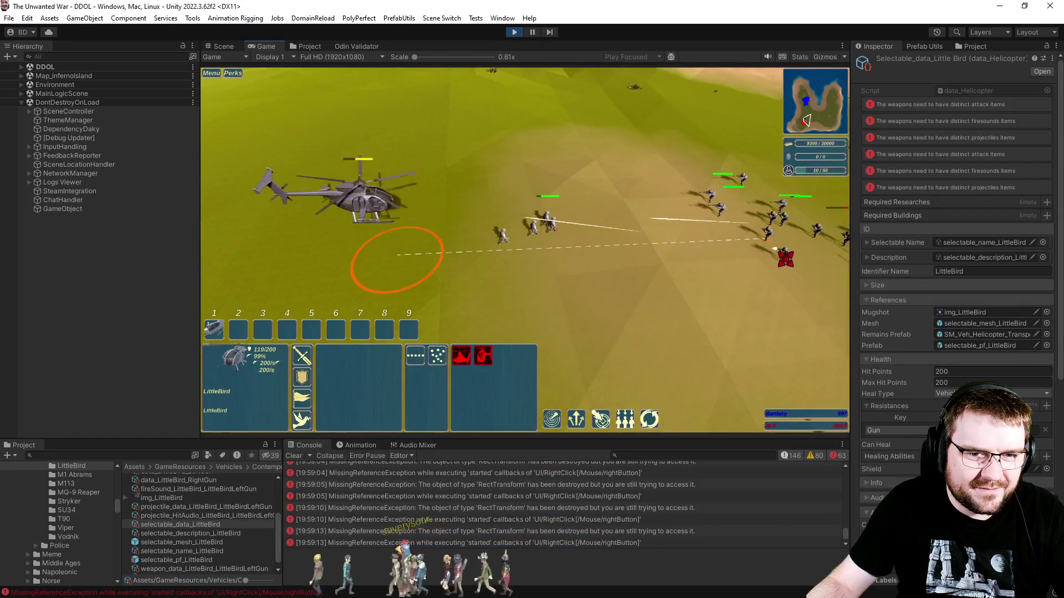
right_click(702, 276)
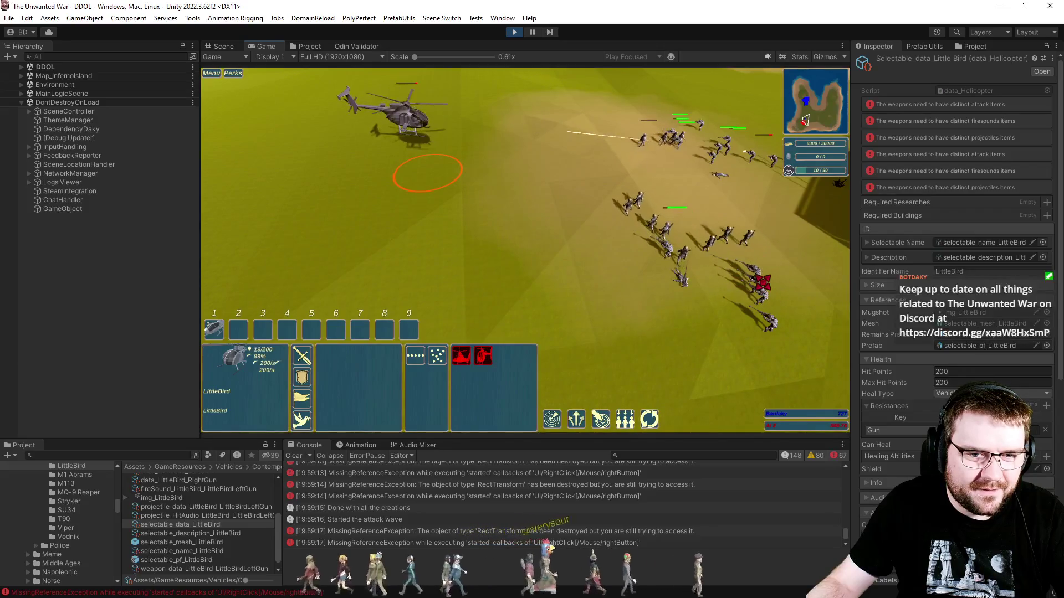
right_click(762, 283)
click(521, 272)
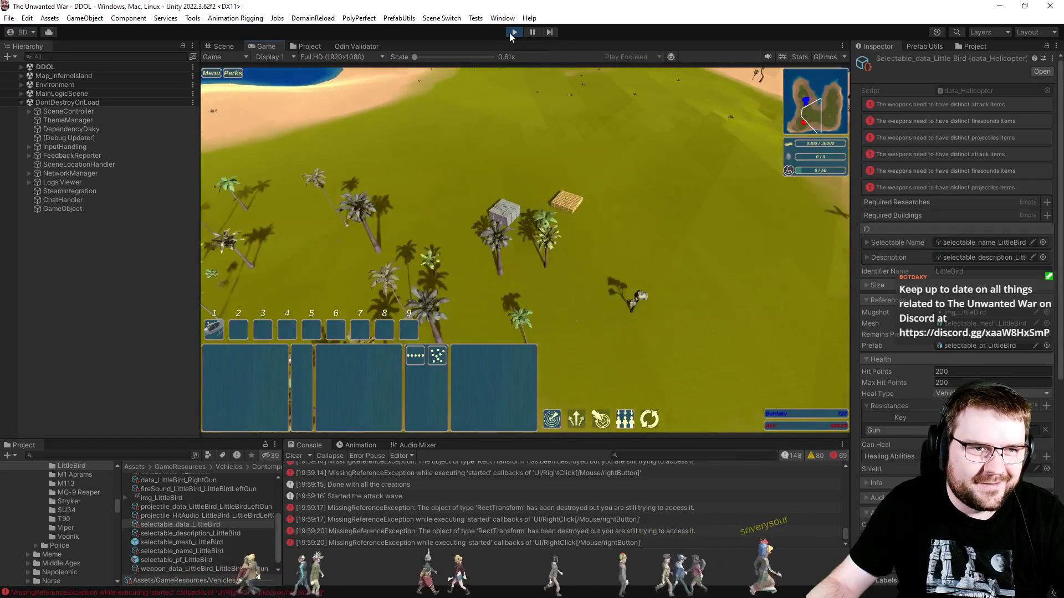
key(alt+Tab)
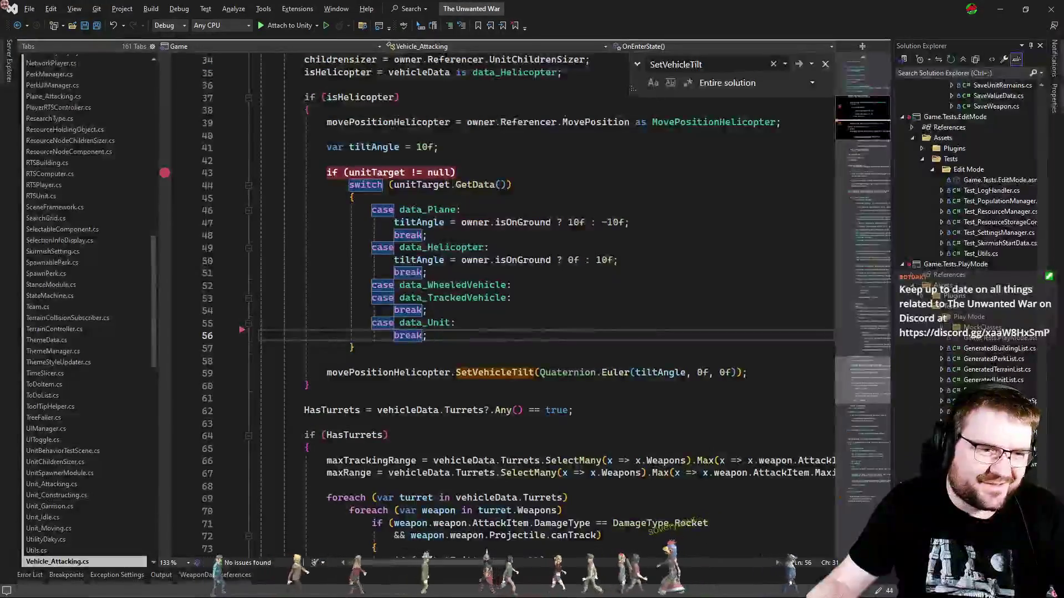
Cut the duplicate break on line 54 so data_Unit shares the vehicle cases' break.
click(471, 315)
key(ctrl+x)
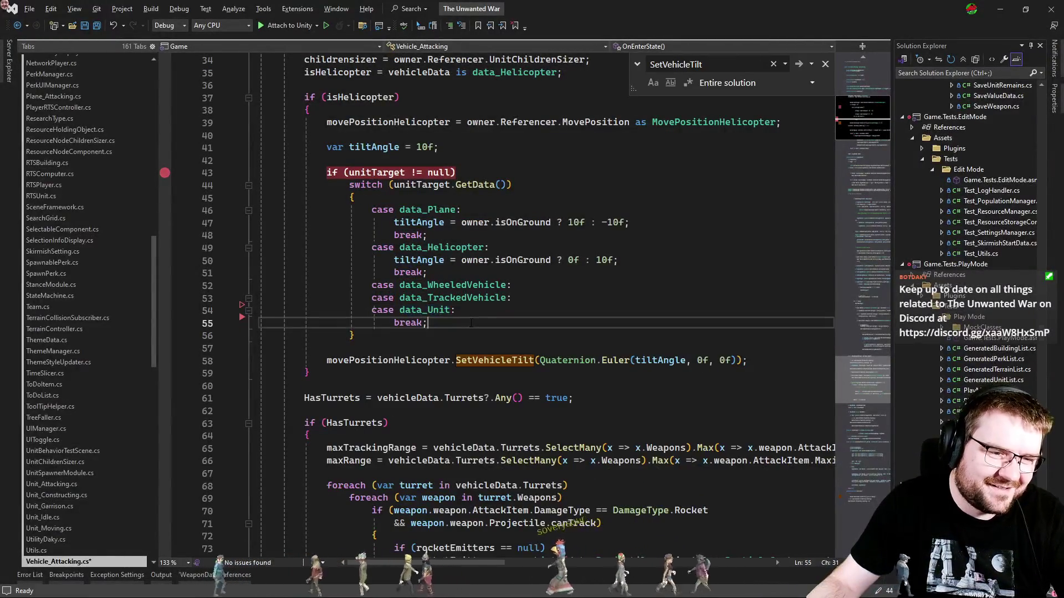
click(464, 322)
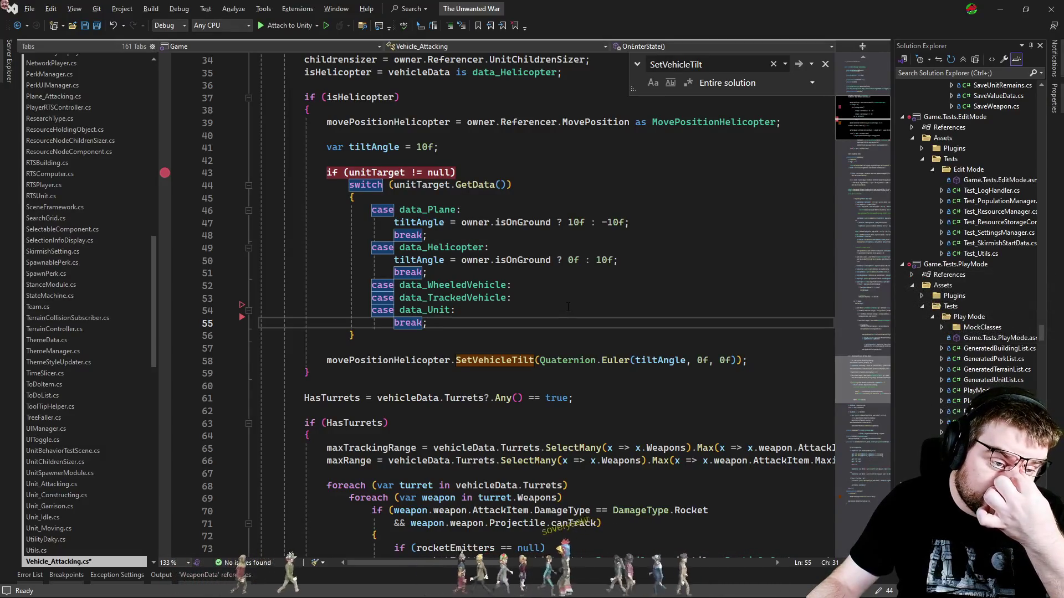
key(Escape)
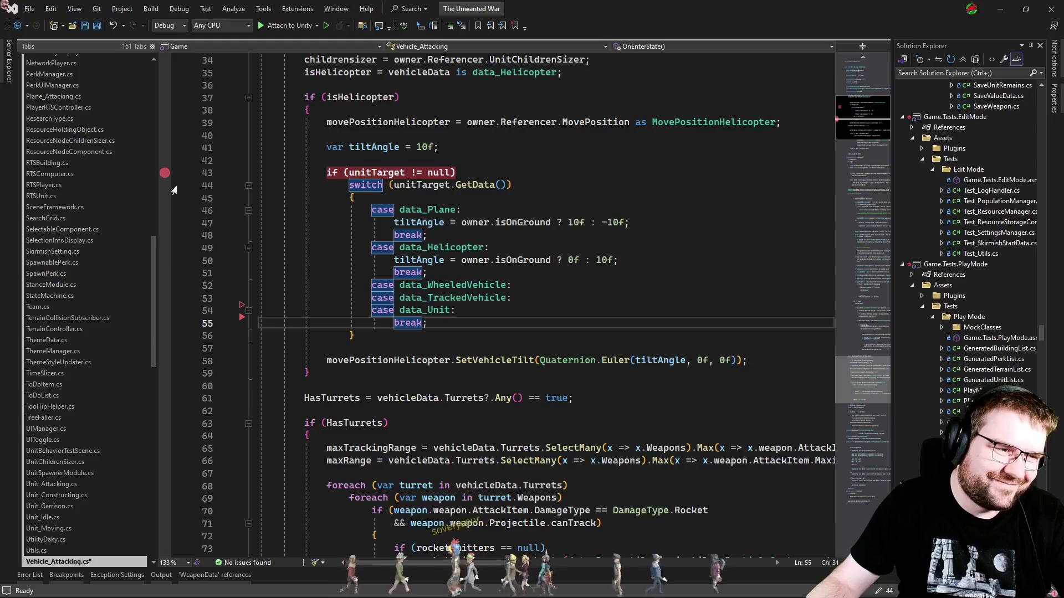
Remove the breakpoint on the unitTarget null check and save the script.
click(165, 173)
drag(429, 330, 266, 146)
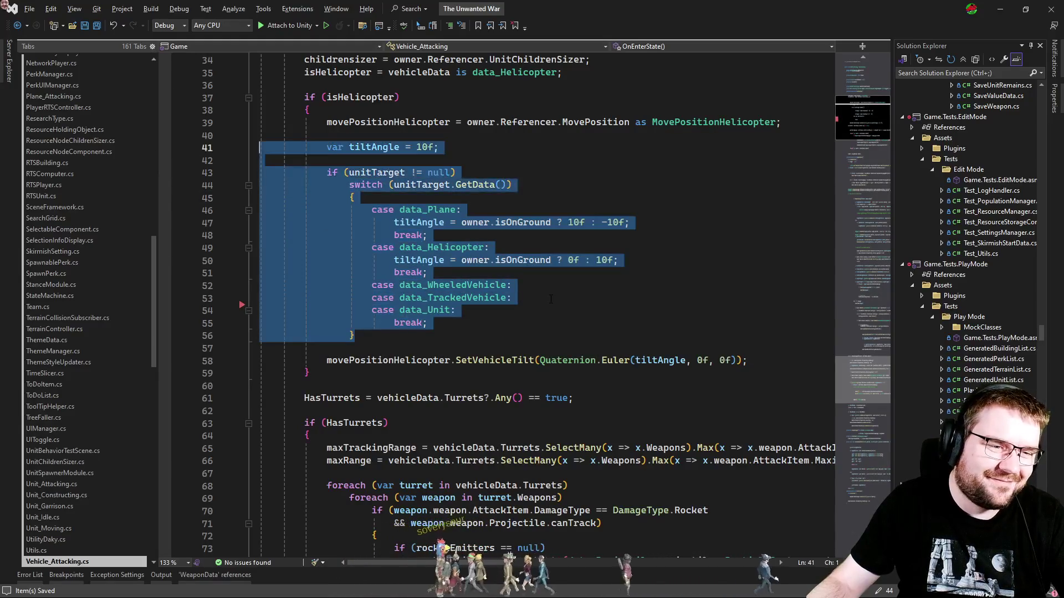
click(557, 298)
key(ctrl+s)
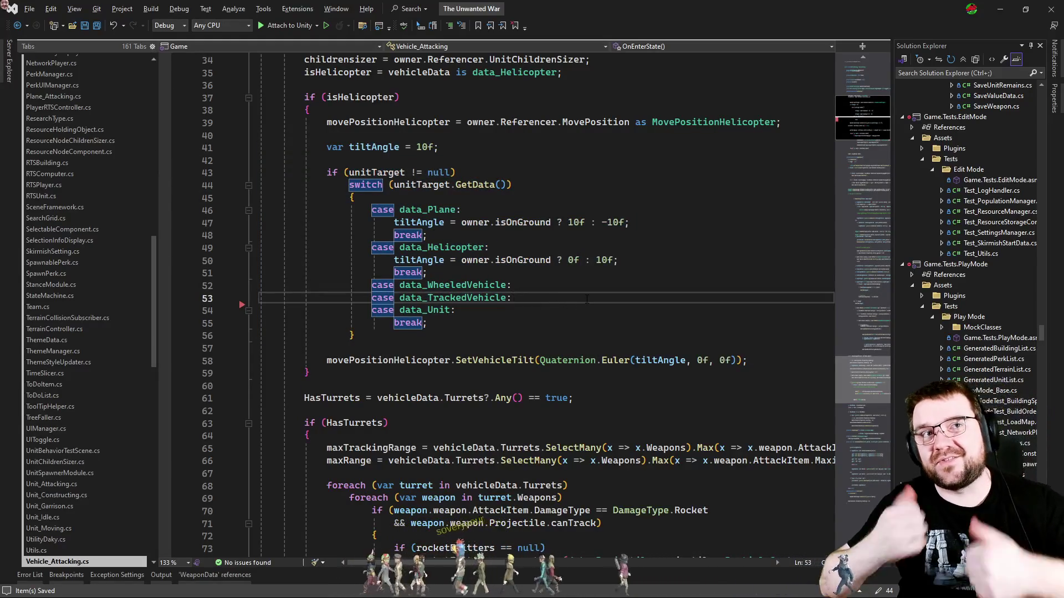
Add a // comment line above the unitTarget check, then remove it again.
click(452, 164)
key(Return)
text(// skip)
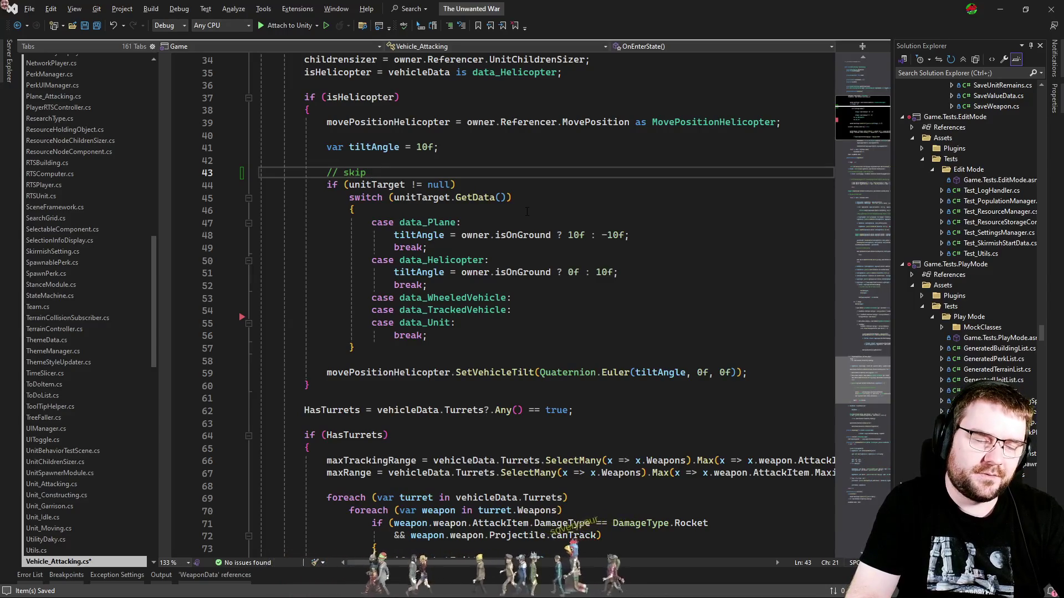
key(ctrl+x)
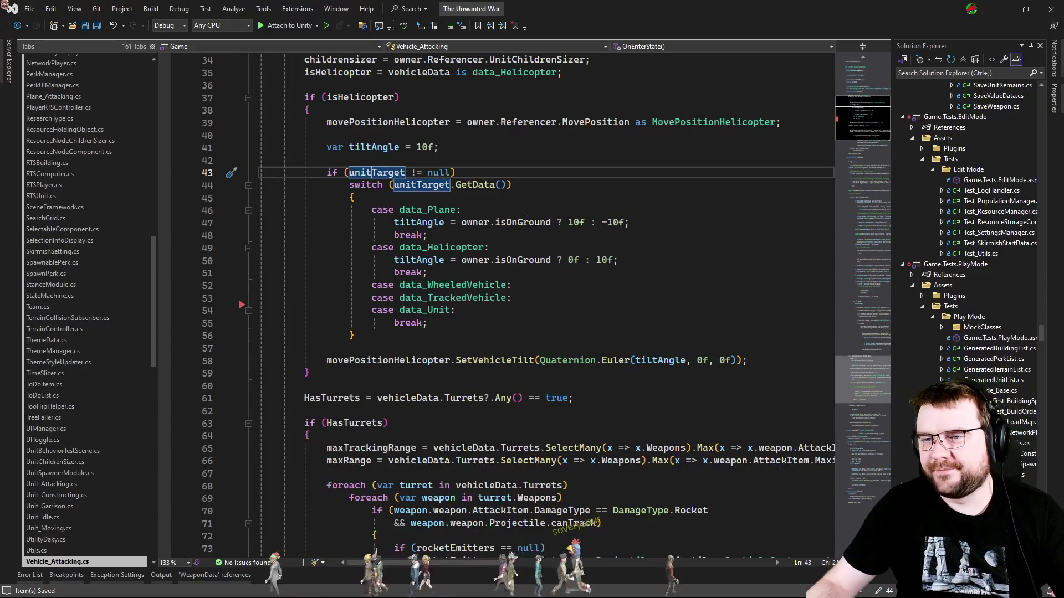
key(alt+Tab)
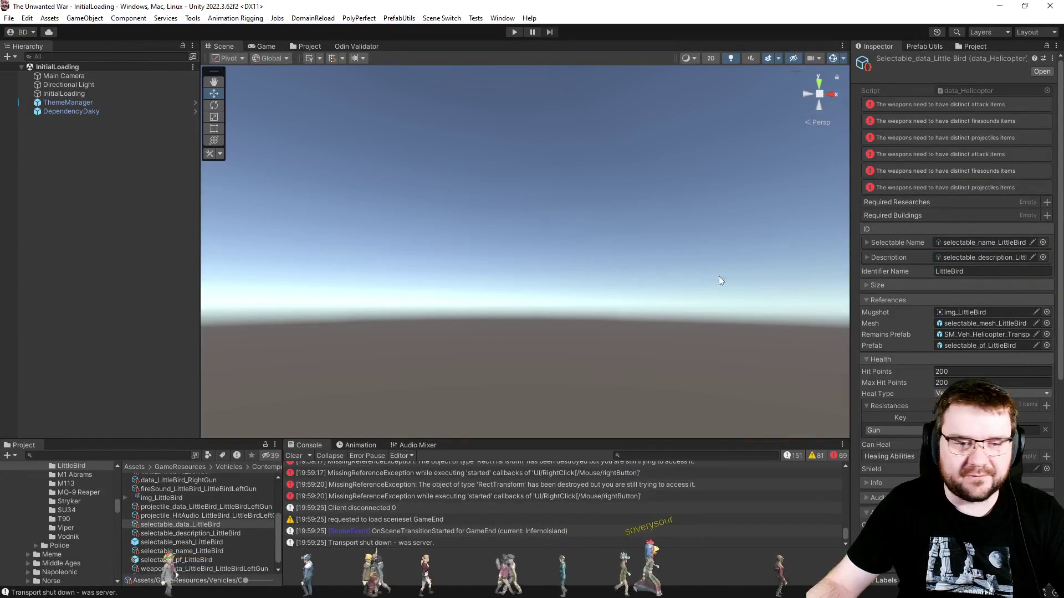